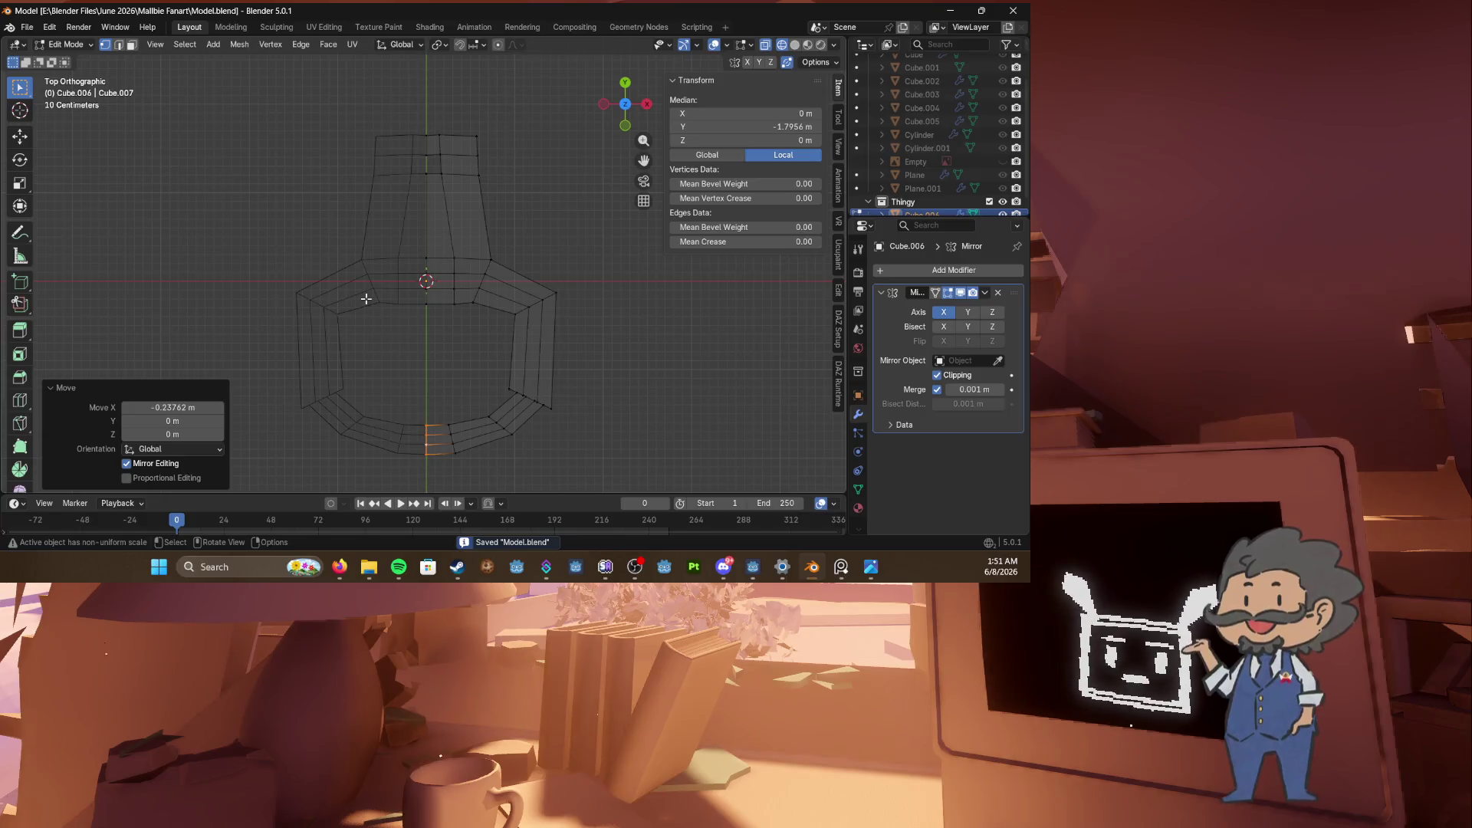
Step: Select the buckle's top edges, then leave Edit Mode with Cube.006 in Object Mode
middle_click_drag(365, 299, 387, 460, "shift")
scroll(387, 460, "up", 2)
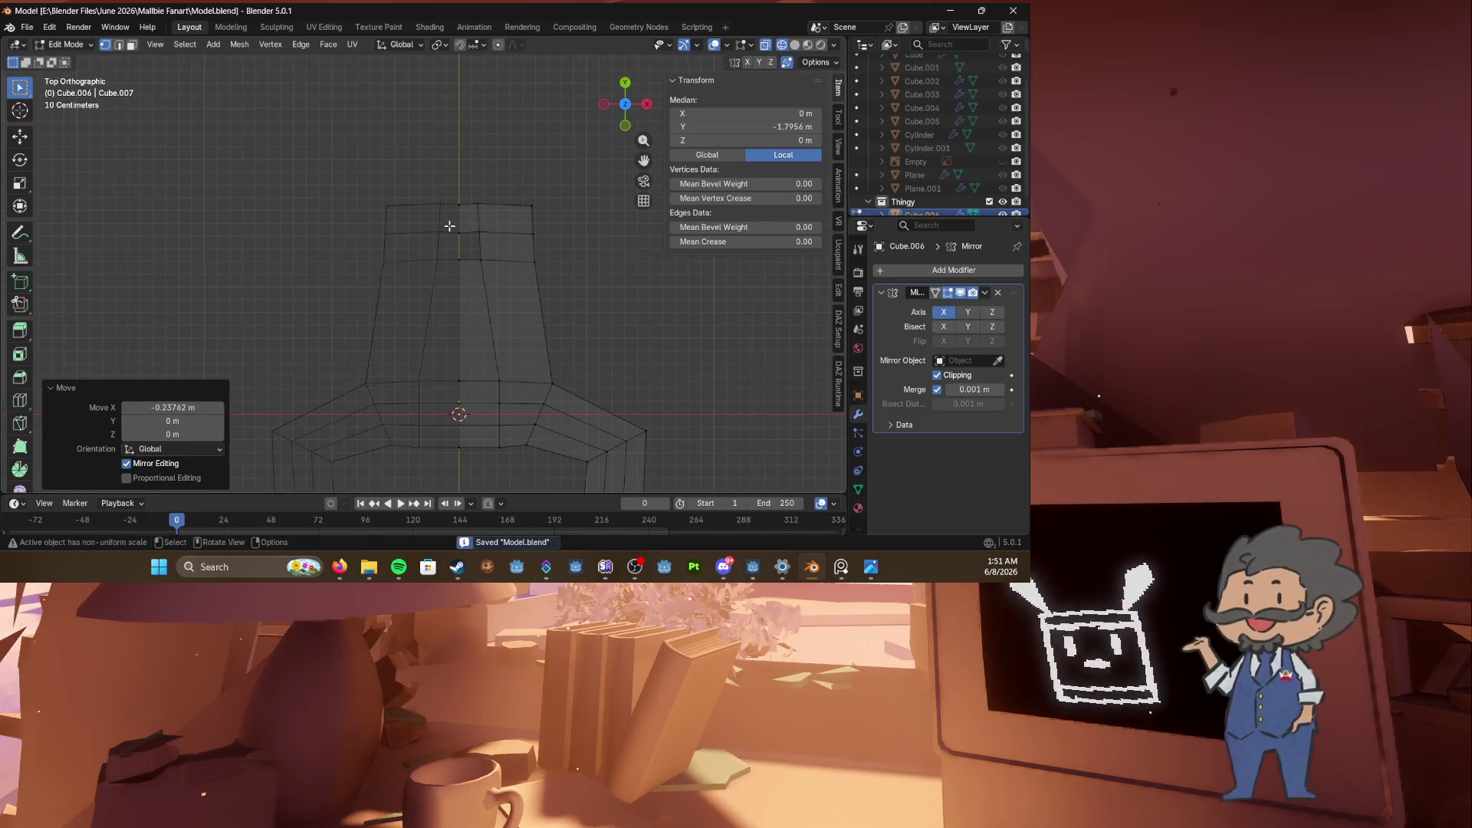
left_click_drag(441, 247, 462, 286)
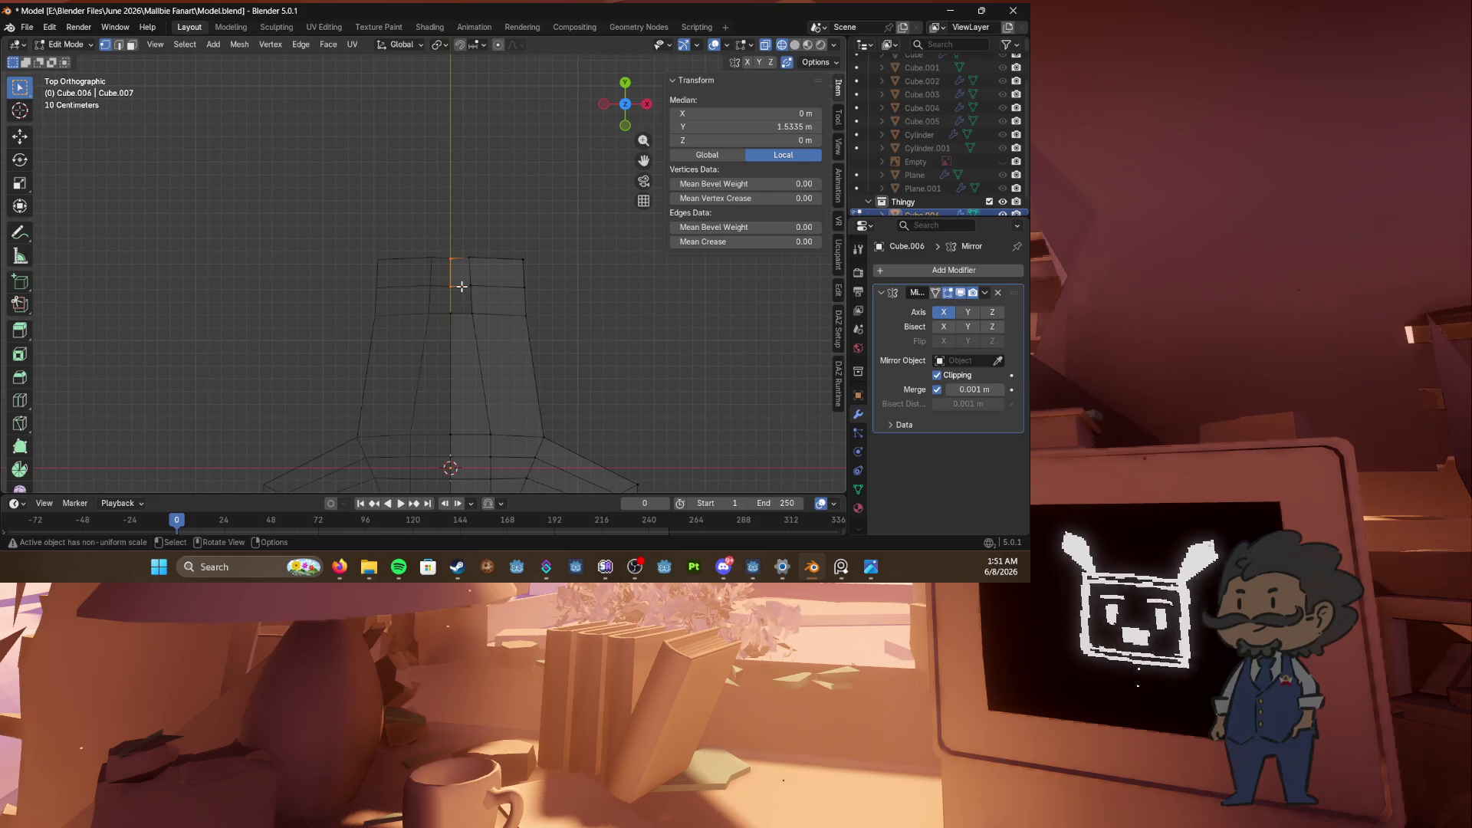
scroll(462, 286, "up", 3)
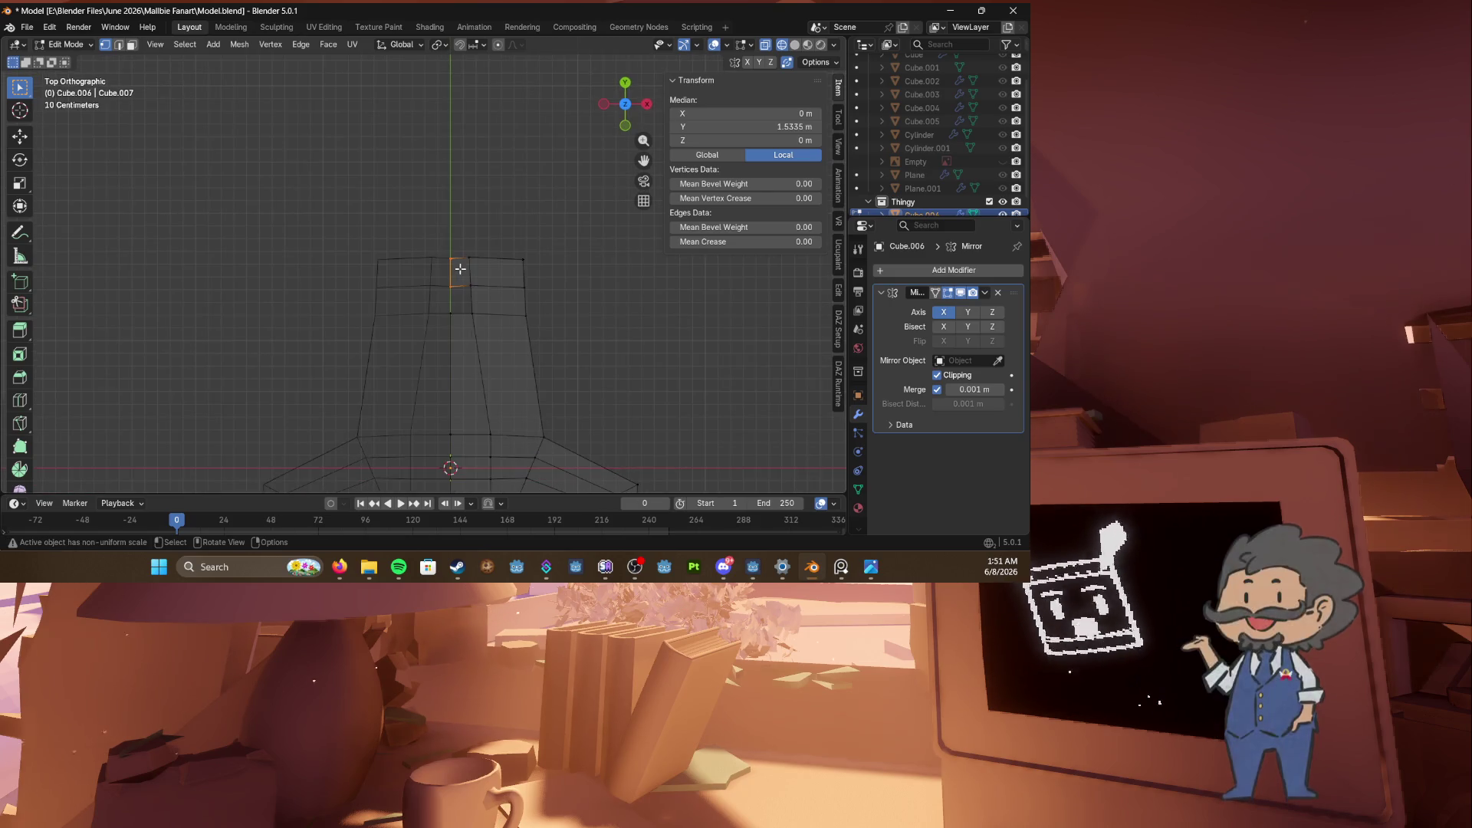
mouse_move(487, 265)
middle_mouse_down()
mouse_move(268, 203)
mouse_move(536, 177)
middle_mouse_up()
key("Tab")
scroll(267, 204, "down", 5)
scroll(929, 137, "up", 2)
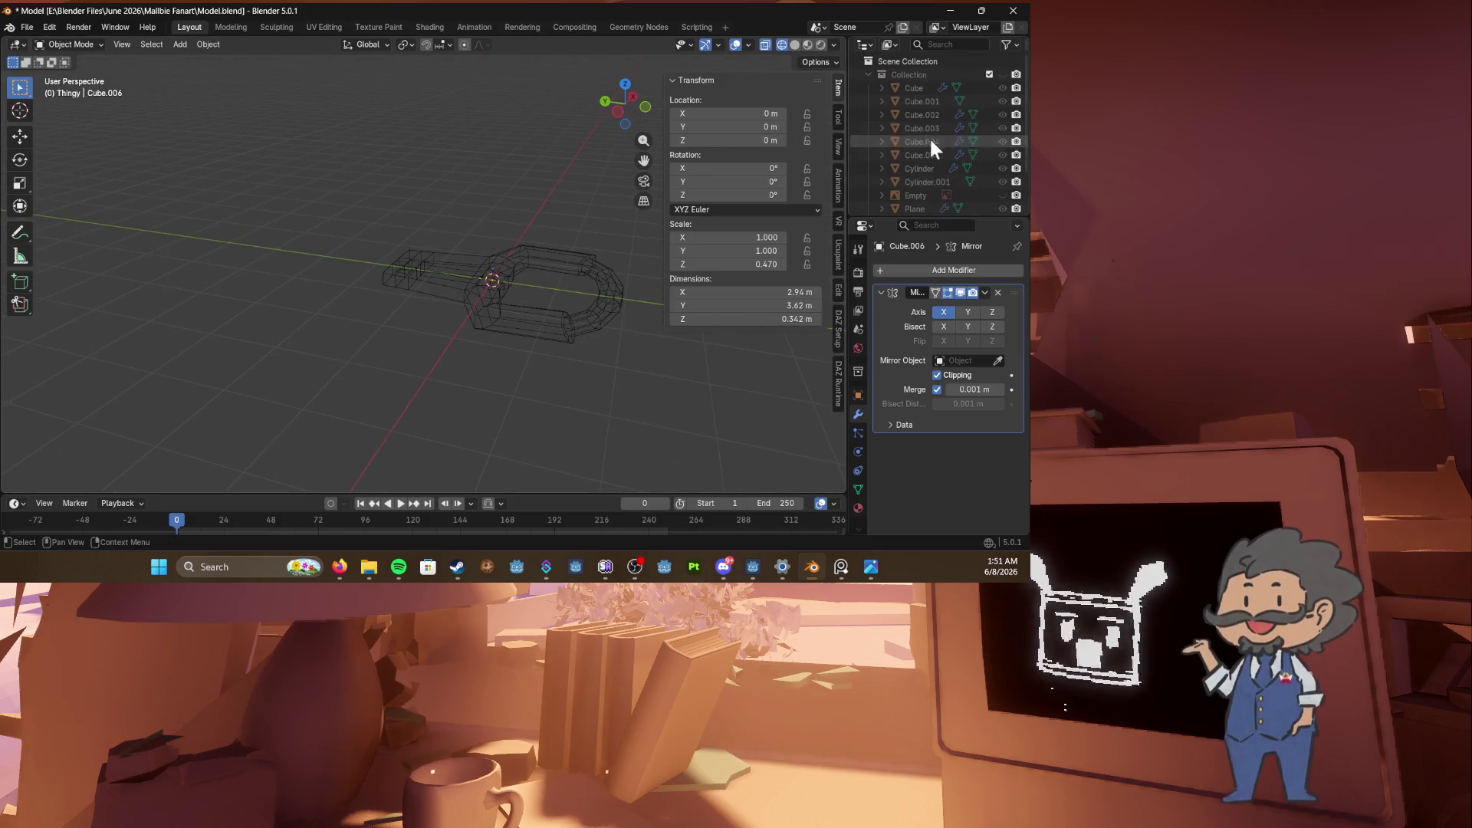
Step: Unhide the character Collection and select the buckle, Cube.006, in side view
left_click(1000, 73)
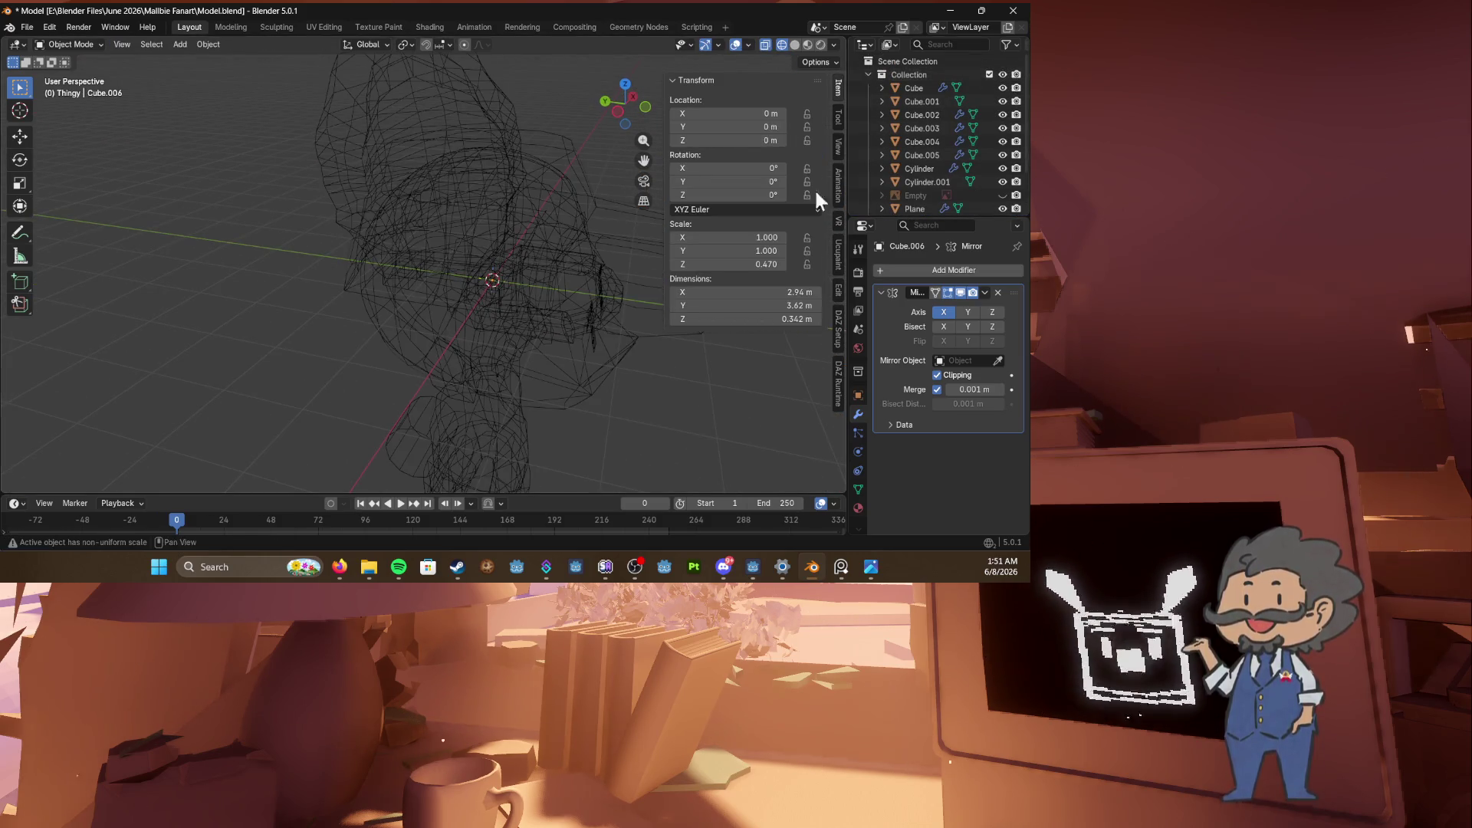
left_click(517, 323)
key("KP_1")
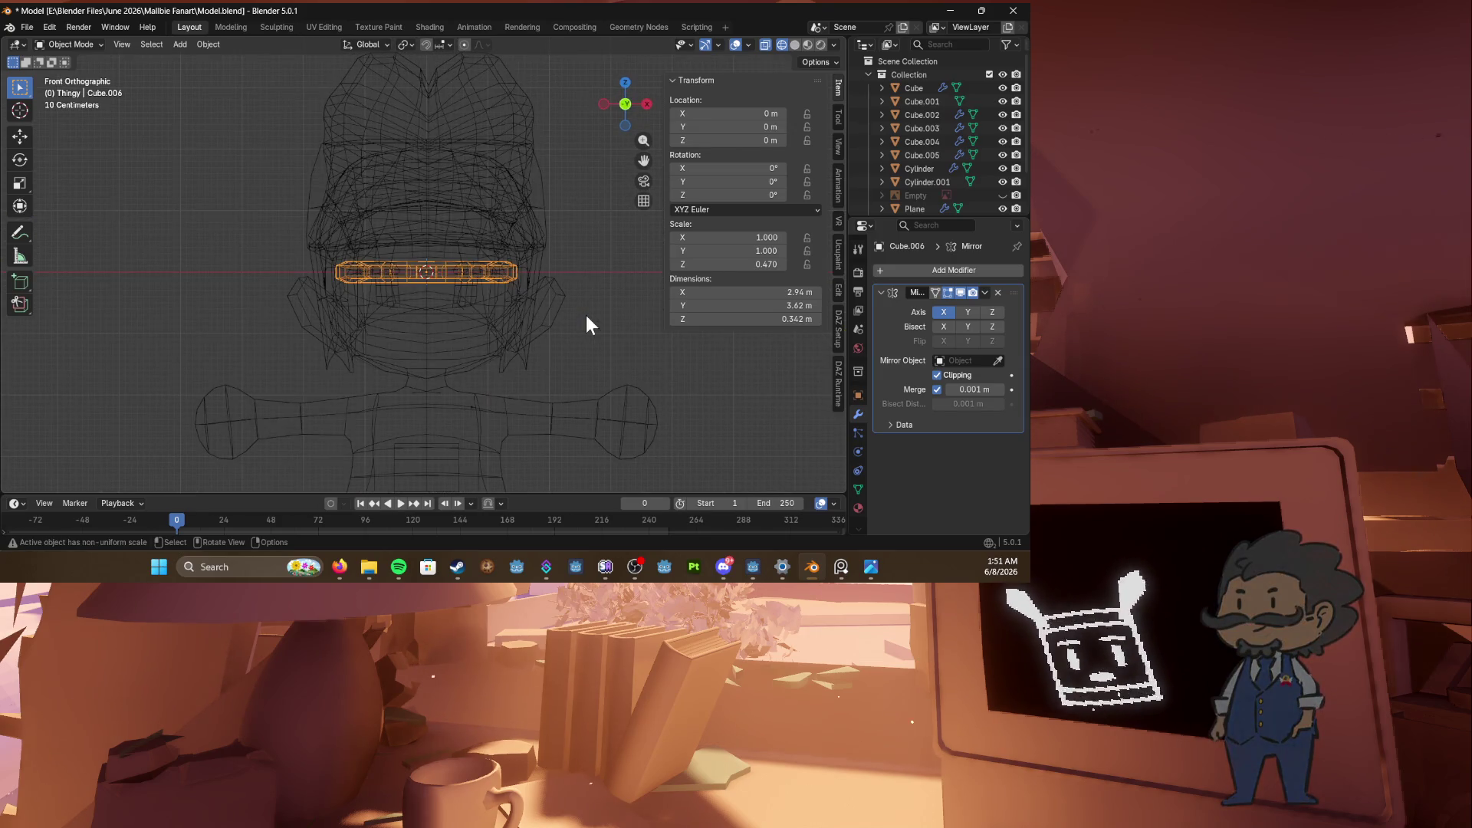
key("KP_3")
middle_click_drag(586, 316, 532, 201, "shift")
Step: Tilt the buckle, shrink it to 0.381 scale and place it in front of the chest
key("r")
left_click(537, 173)
key("s")
left_click(528, 144)
key("g")
left_click(445, 288)
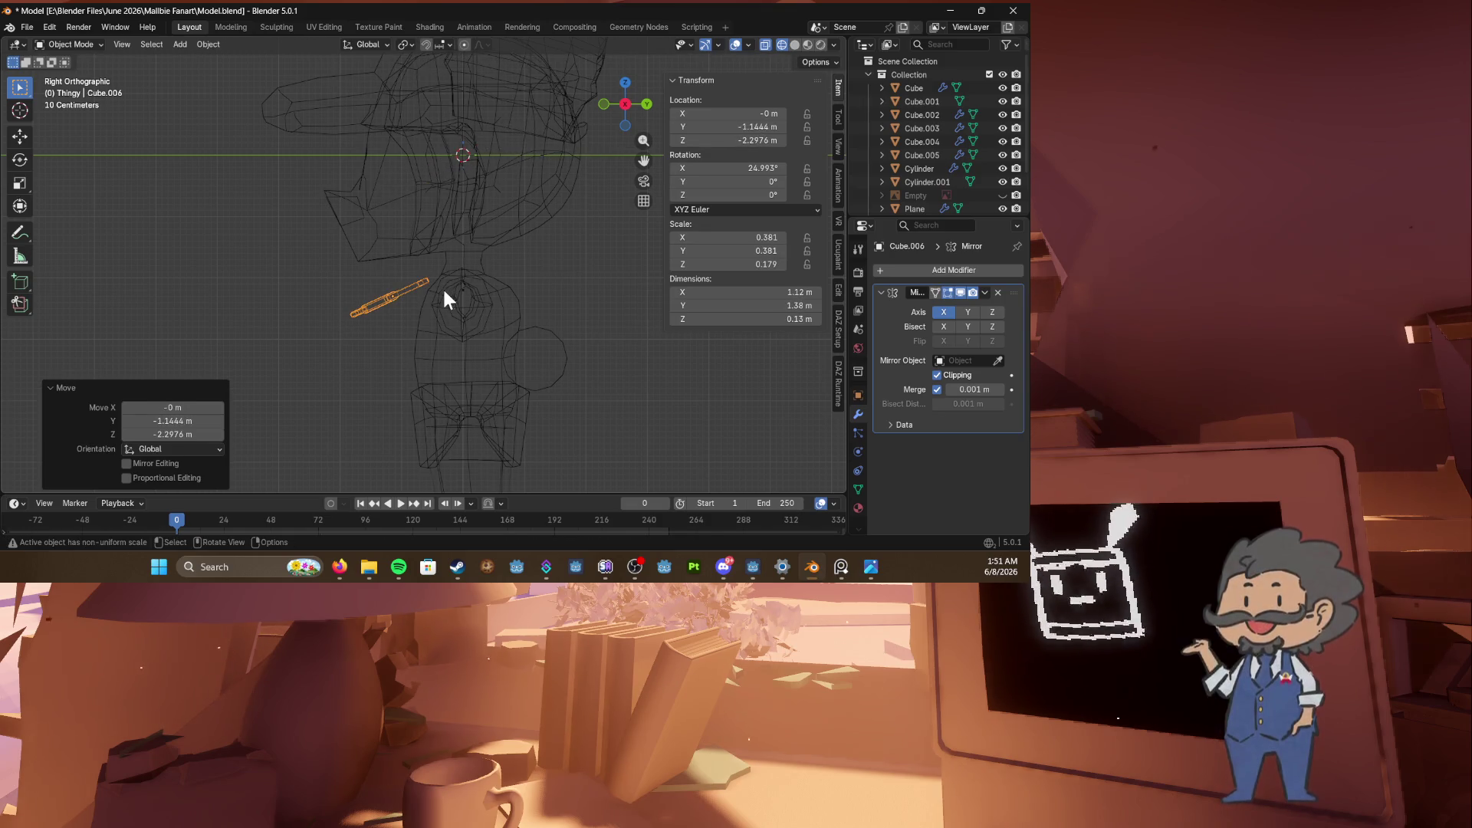
key("r")
left_click(459, 267)
Step: Switch to solid shading, then re-tilt and reposition the buckle on the chest
key("KP_1")
key("shift+z")
mouse_move(627, 275)
middle_mouse_down()
mouse_move(392, 323)
mouse_move(338, 319)
mouse_move(333, 274)
middle_mouse_up()
key("KP_1")
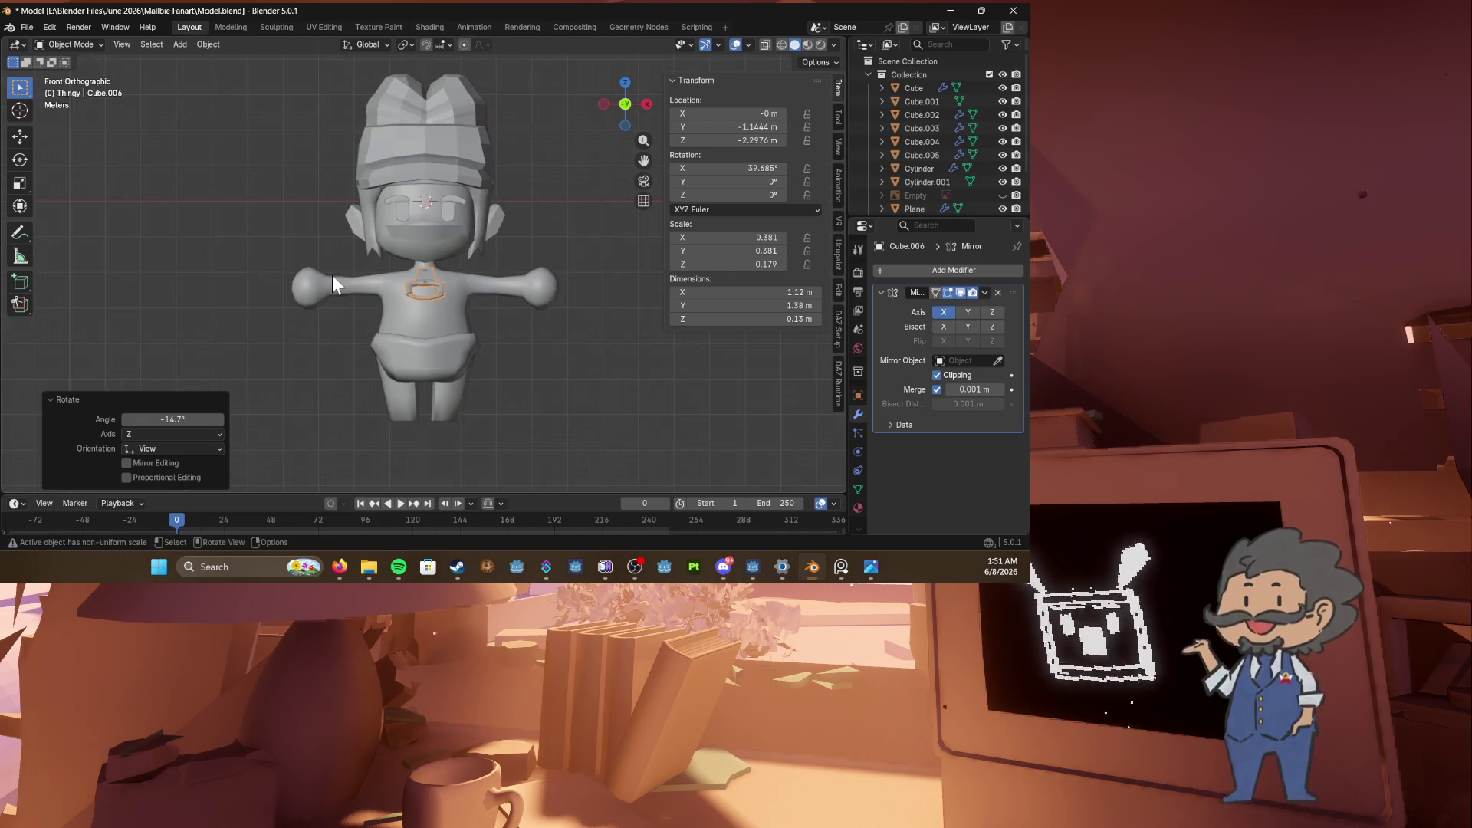
key("KP_3")
scroll(454, 328, "up", 2)
key("r")
left_click(458, 265)
key("g")
left_click(468, 288)
Step: Tilt the buckle further back, seat it against the chest and save Model.blend
mouse_move(468, 288)
middle_mouse_down()
mouse_move(390, 299)
mouse_move(523, 311)
middle_mouse_up()
key("KP_1")
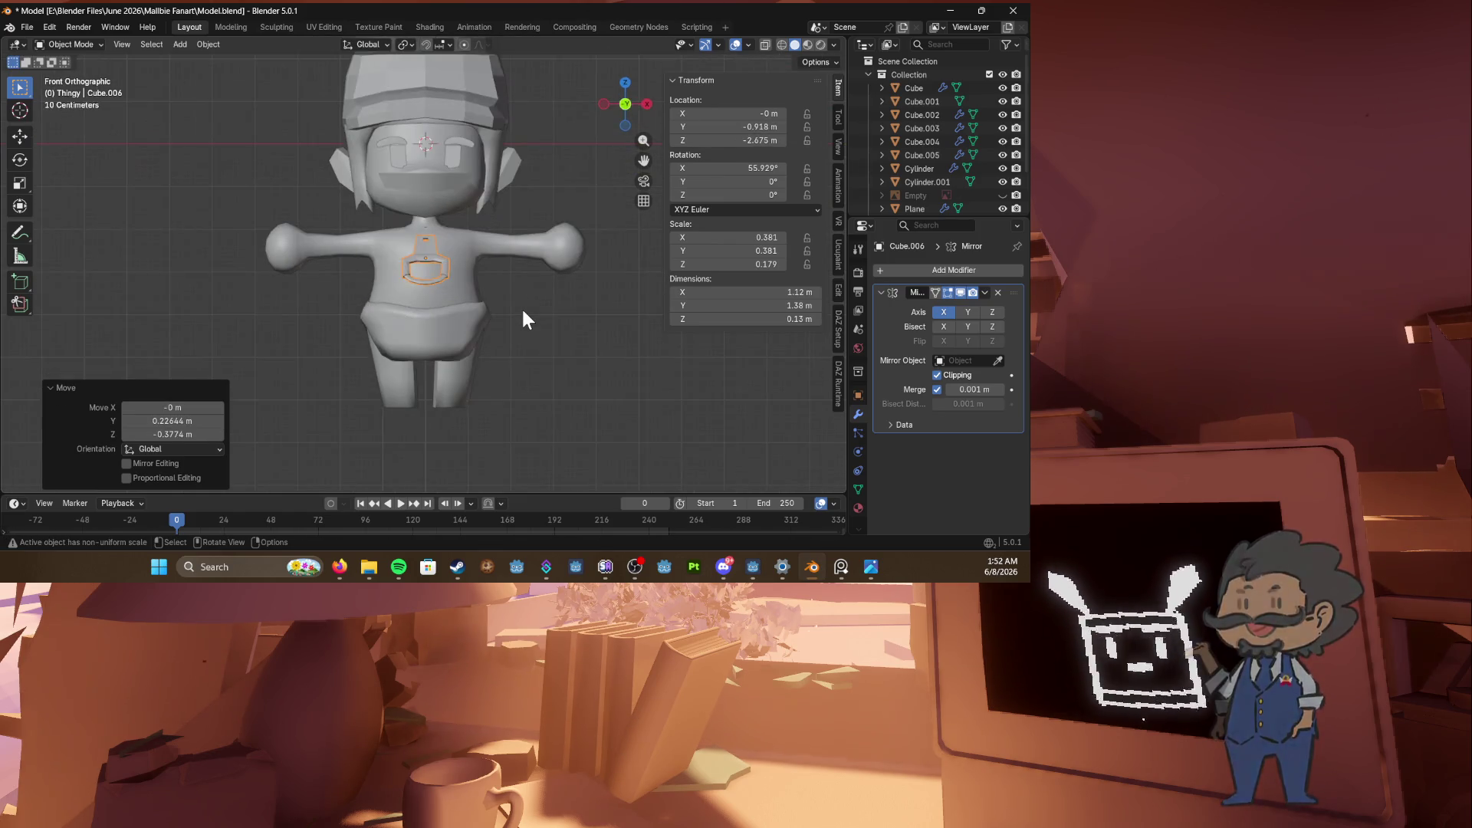
key("KP_3")
scroll(463, 322, "up", 2)
key("r")
left_click(463, 319)
key("g")
left_click(479, 297)
mouse_move(478, 297)
middle_mouse_down()
mouse_move(458, 316)
mouse_move(536, 336)
mouse_move(477, 310)
middle_mouse_up()
key("ctrl+s")
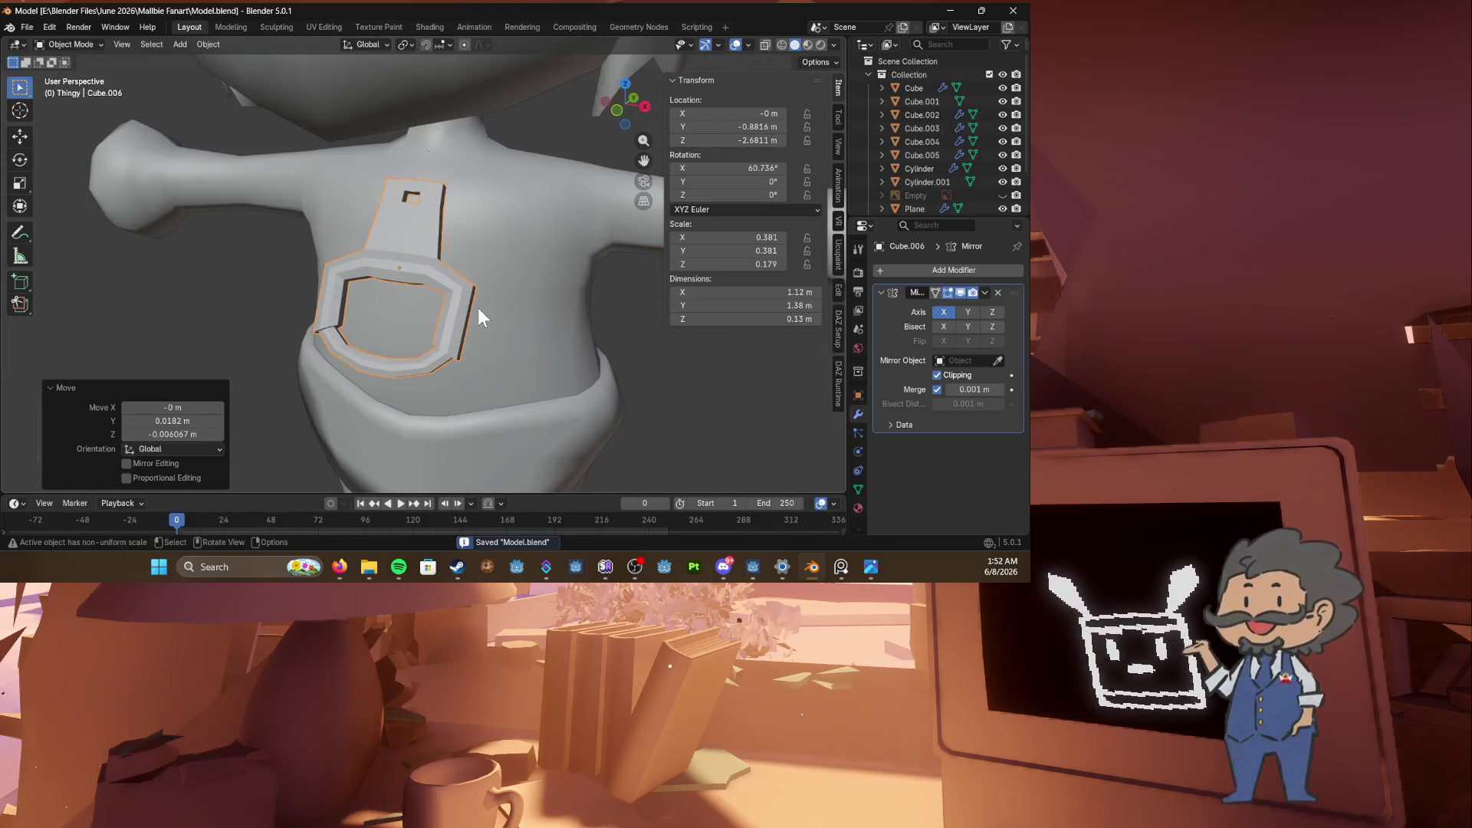
Step: Enter Edit Mode on the buckle with wireframe shading to view its upper strap
key("KP_1")
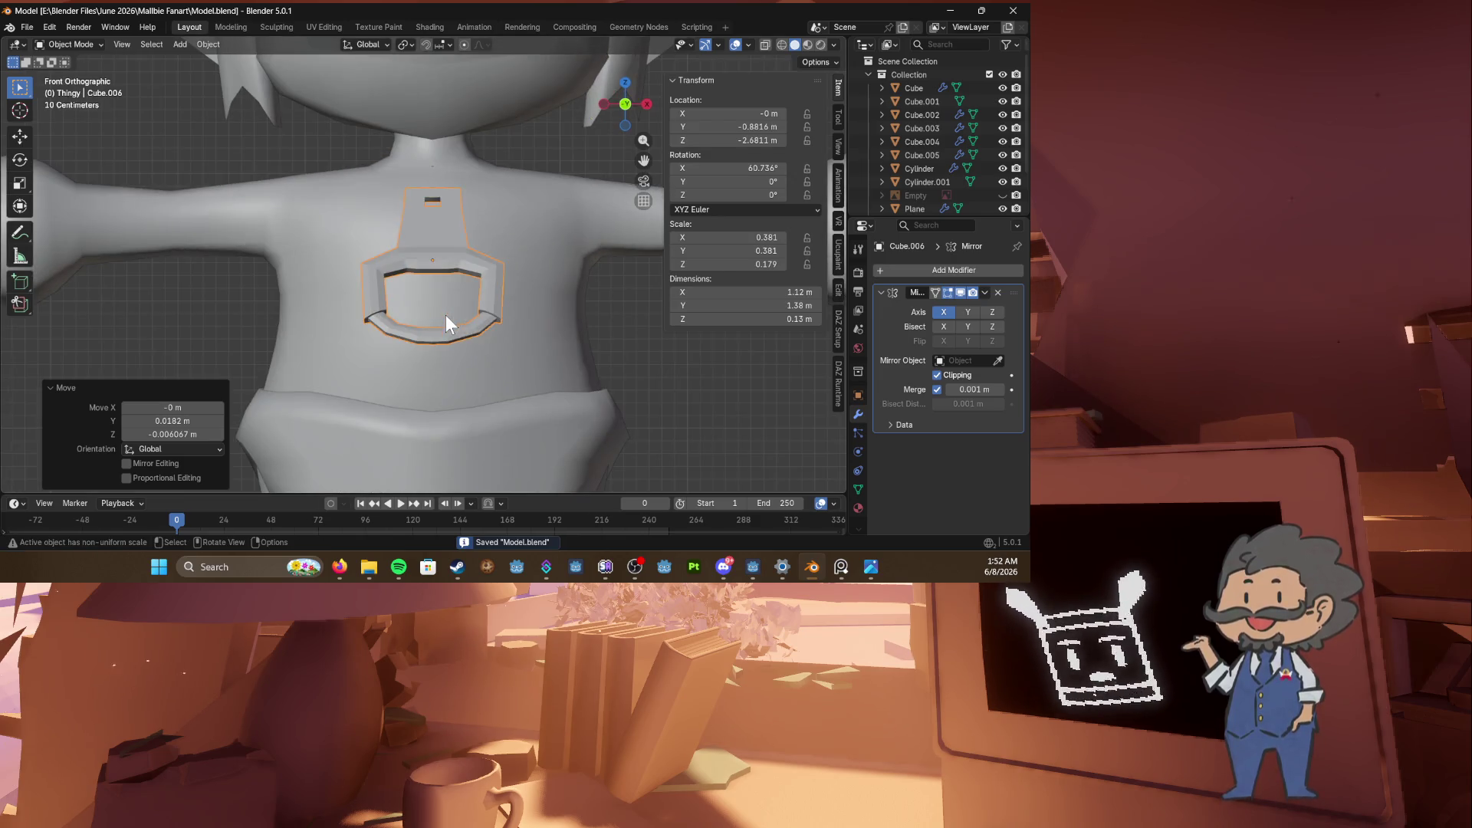
key("Tab")
scroll(413, 271, "up", 3)
key("z")
left_click(286, 329)
middle_click_drag(286, 329, 307, 319)
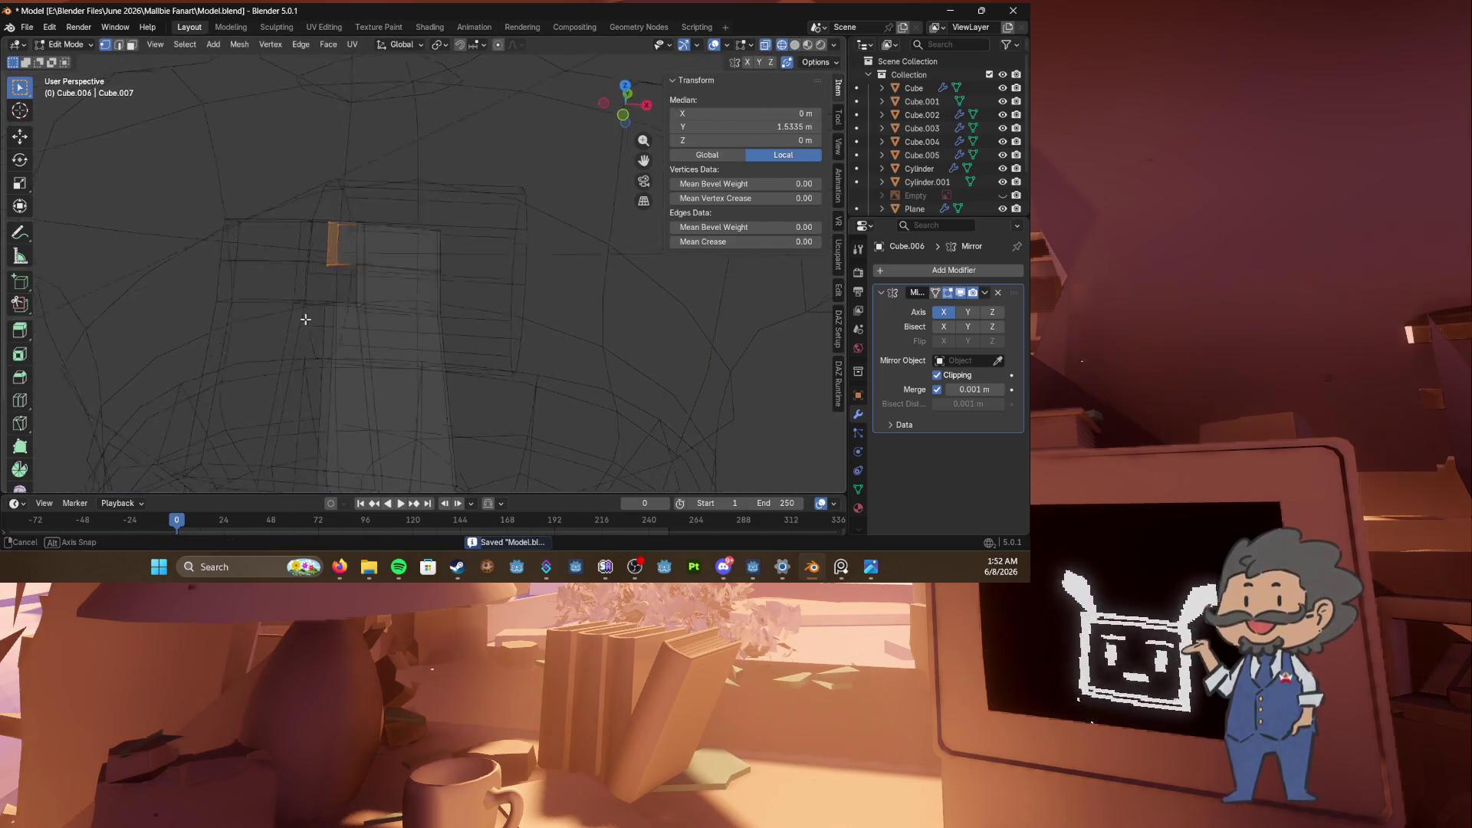
Step: Select the buckle's upper strap edges and edge-slide them into an angled strip
left_click(330, 289, "alt")
key("KP_1")
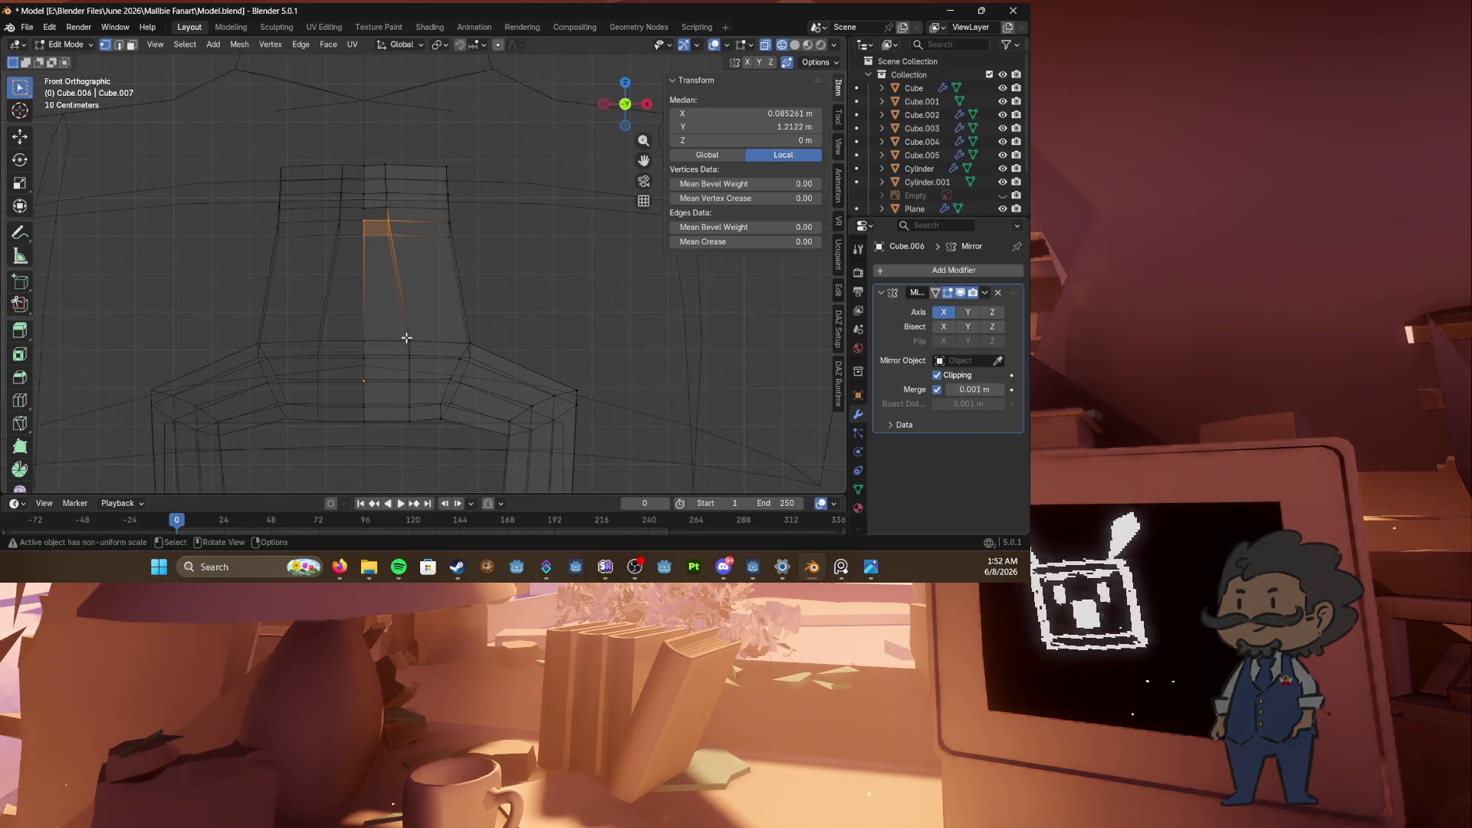
key("g")
key("g")
left_click(408, 362)
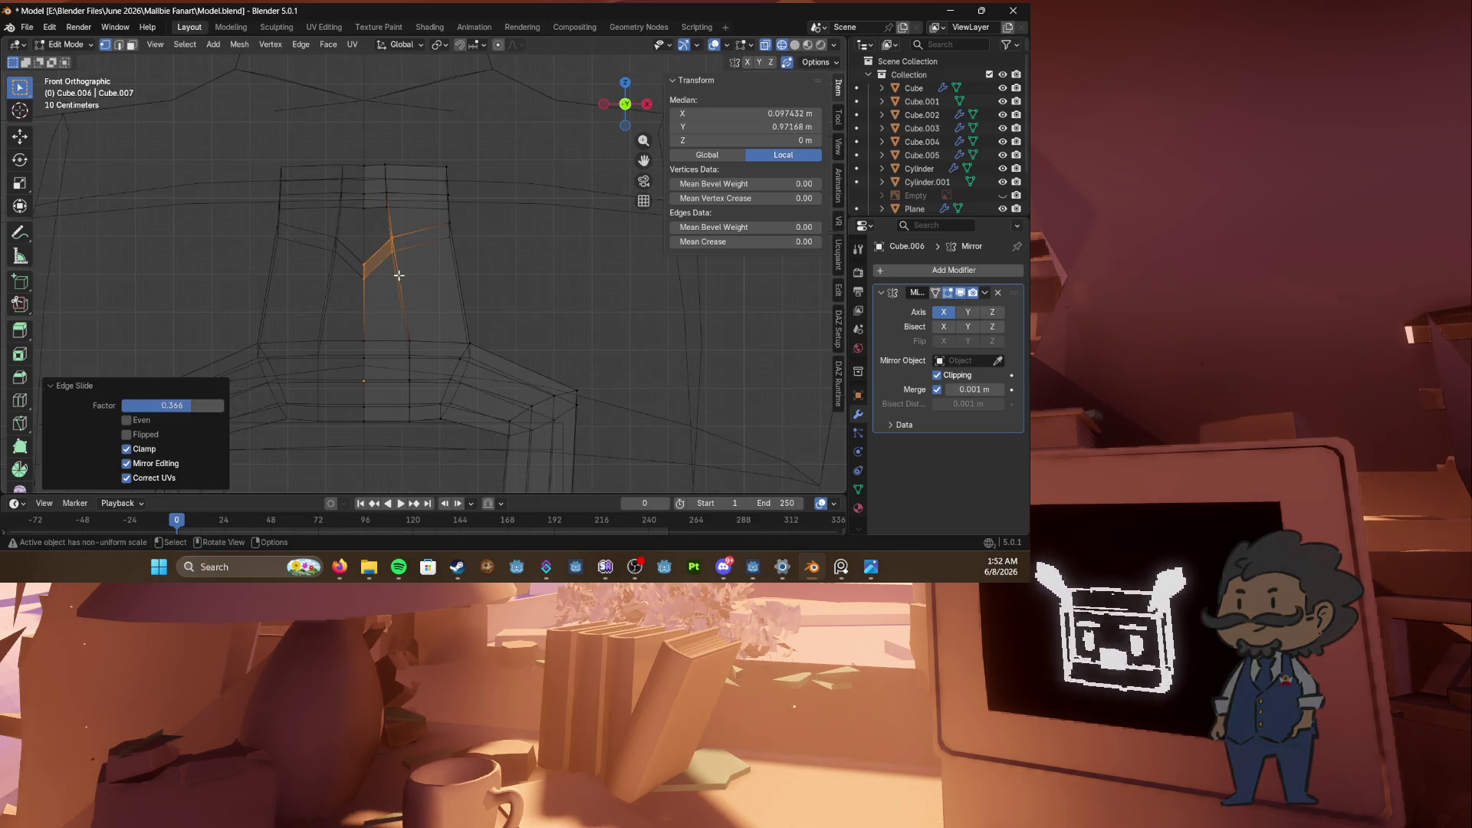
key("g")
key("g")
left_click(412, 295)
key("g")
key("g")
left_click(424, 330)
mouse_move(434, 342)
middle_mouse_down()
mouse_move(542, 349)
mouse_move(489, 322)
middle_mouse_up()
Step: Move the strap edges into place, return to solid shading and save
key("g")
left_click(560, 358)
key("shift+z")
key("ctrl+s")
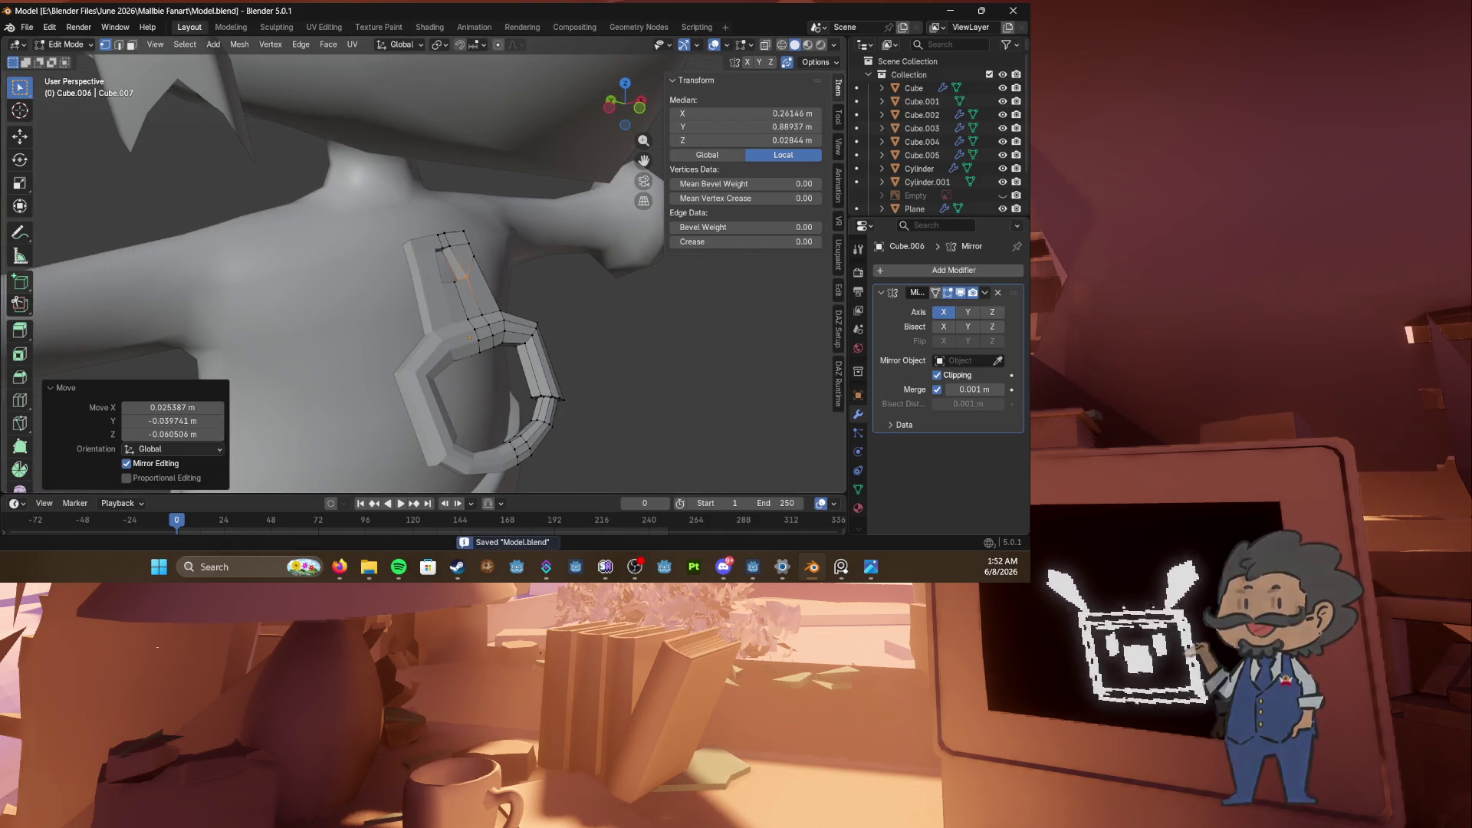
Step: Check the web browser, then save again and orbit around the character
left_click(339, 567)
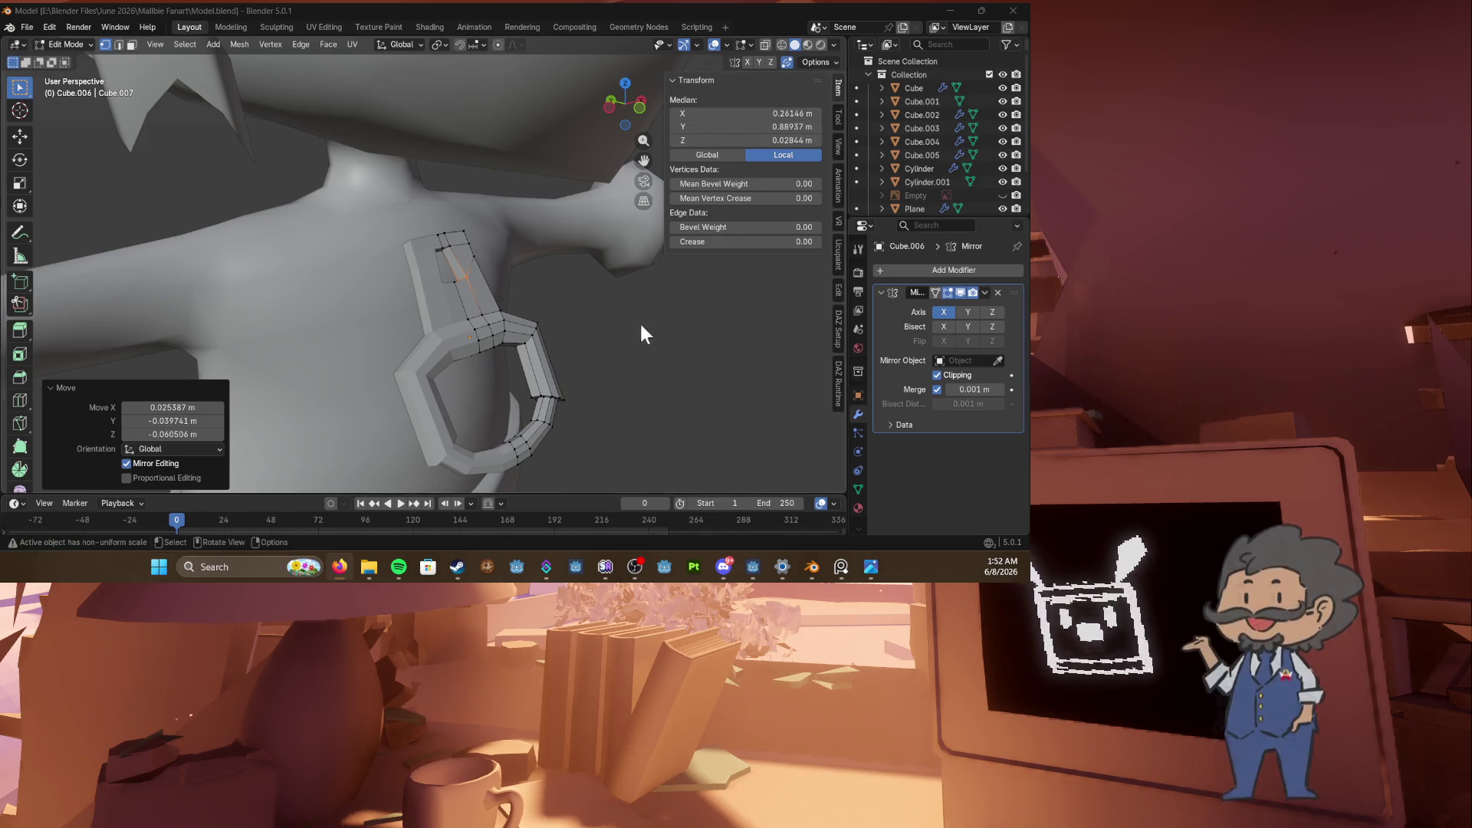
scroll(638, 320, "down", 5)
key("ctrl+s")
mouse_move(555, 308)
middle_mouse_down()
mouse_move(509, 304)
mouse_move(487, 280)
mouse_move(366, 279)
middle_mouse_up()
scroll(436, 282, "down", 4)
Step: Apply Shade Auto Smooth to the buckle in Object Mode
key("Tab")
right_click(365, 279)
left_click(330, 293)
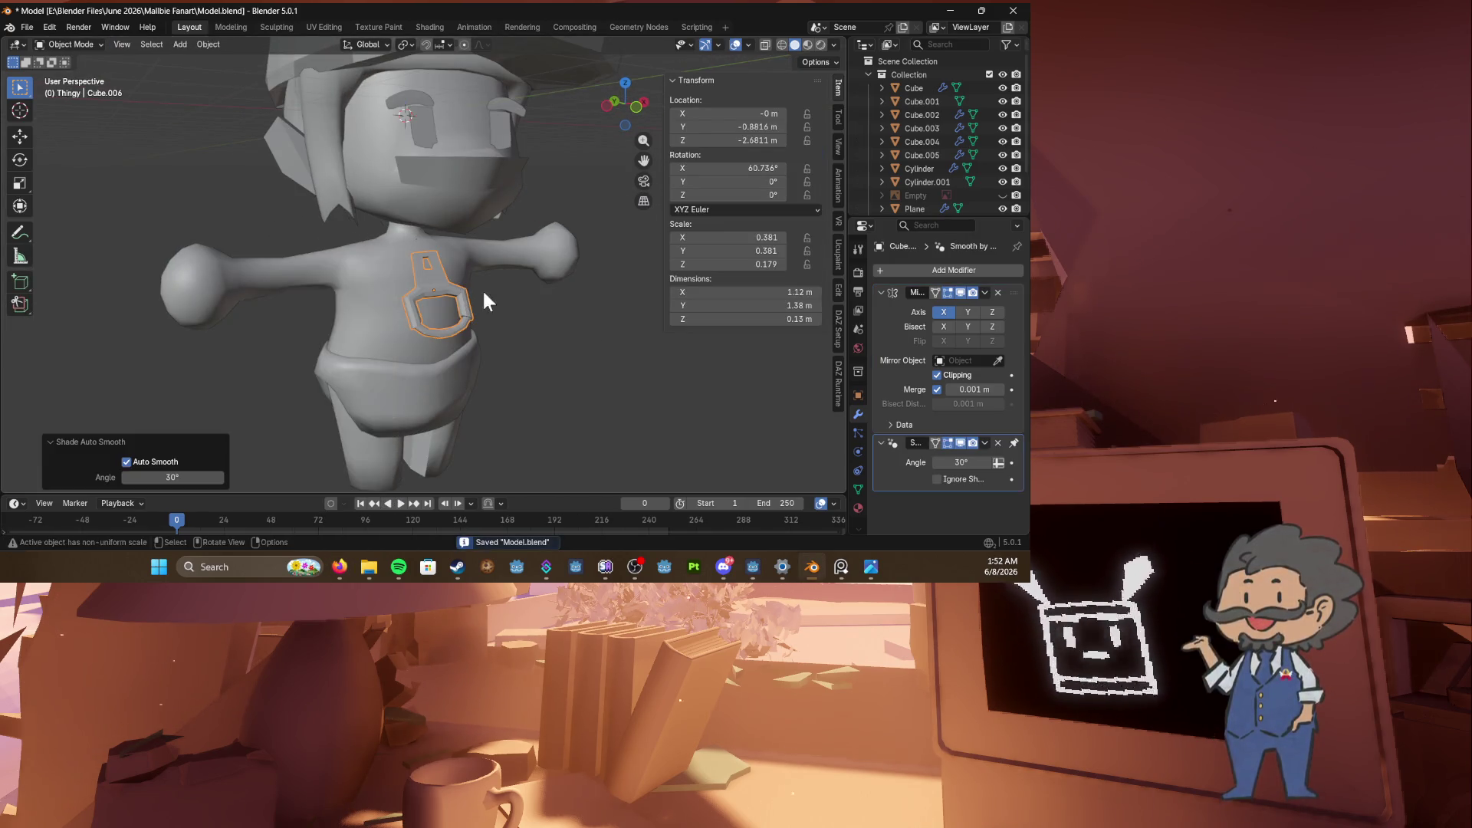
scroll(452, 292, "up", 3)
Step: In the side view, re-tilt the buckle to 71.339° on X against the chest
key("Tab")
key("Tab")
mouse_move(426, 295)
middle_mouse_down()
mouse_move(574, 320)
mouse_move(573, 340)
mouse_move(546, 323)
mouse_move(425, 322)
middle_mouse_up()
key("KP_3")
key("r")
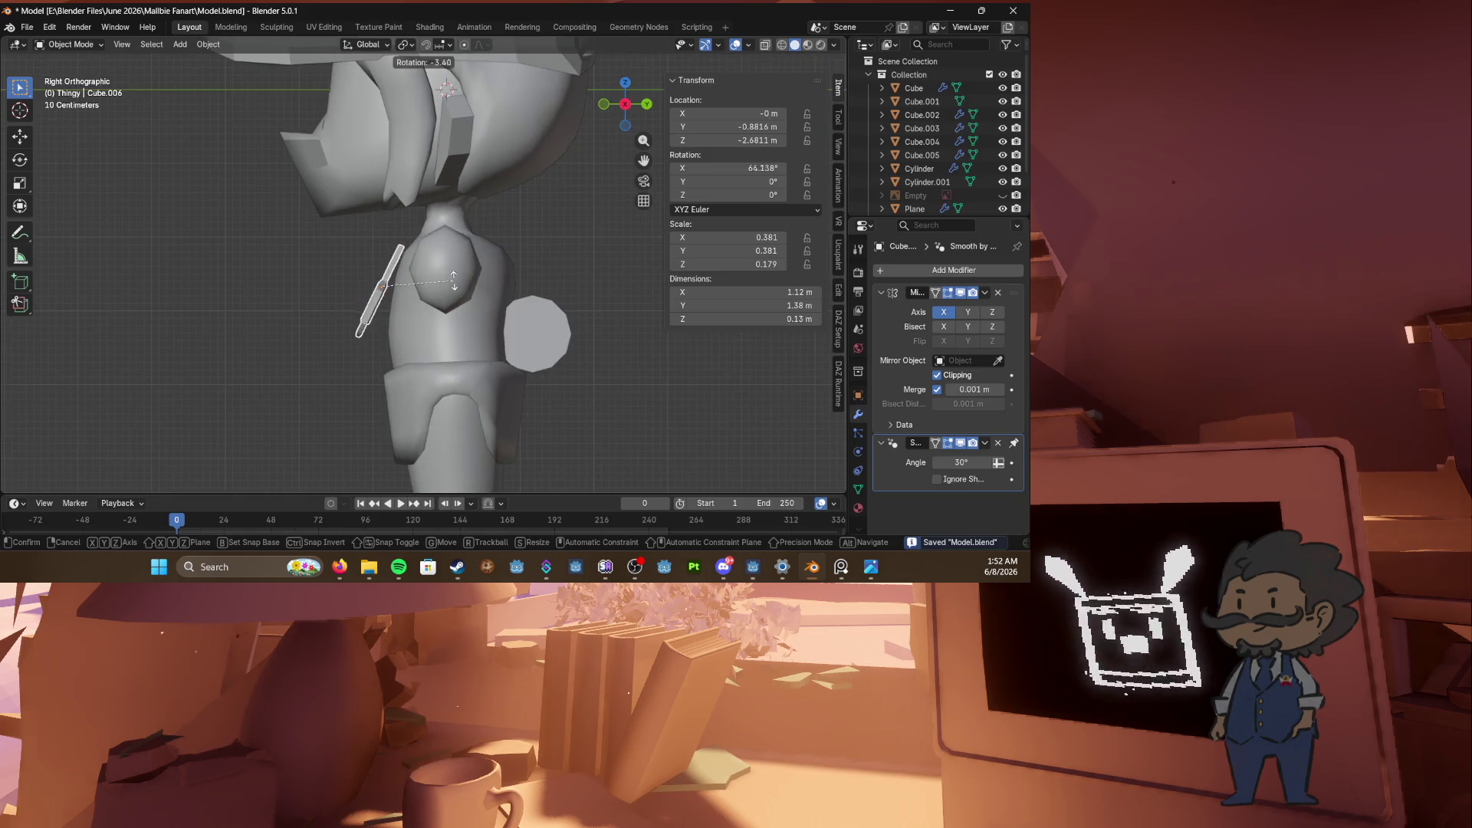
left_click(447, 259)
key("r")
key("Return")
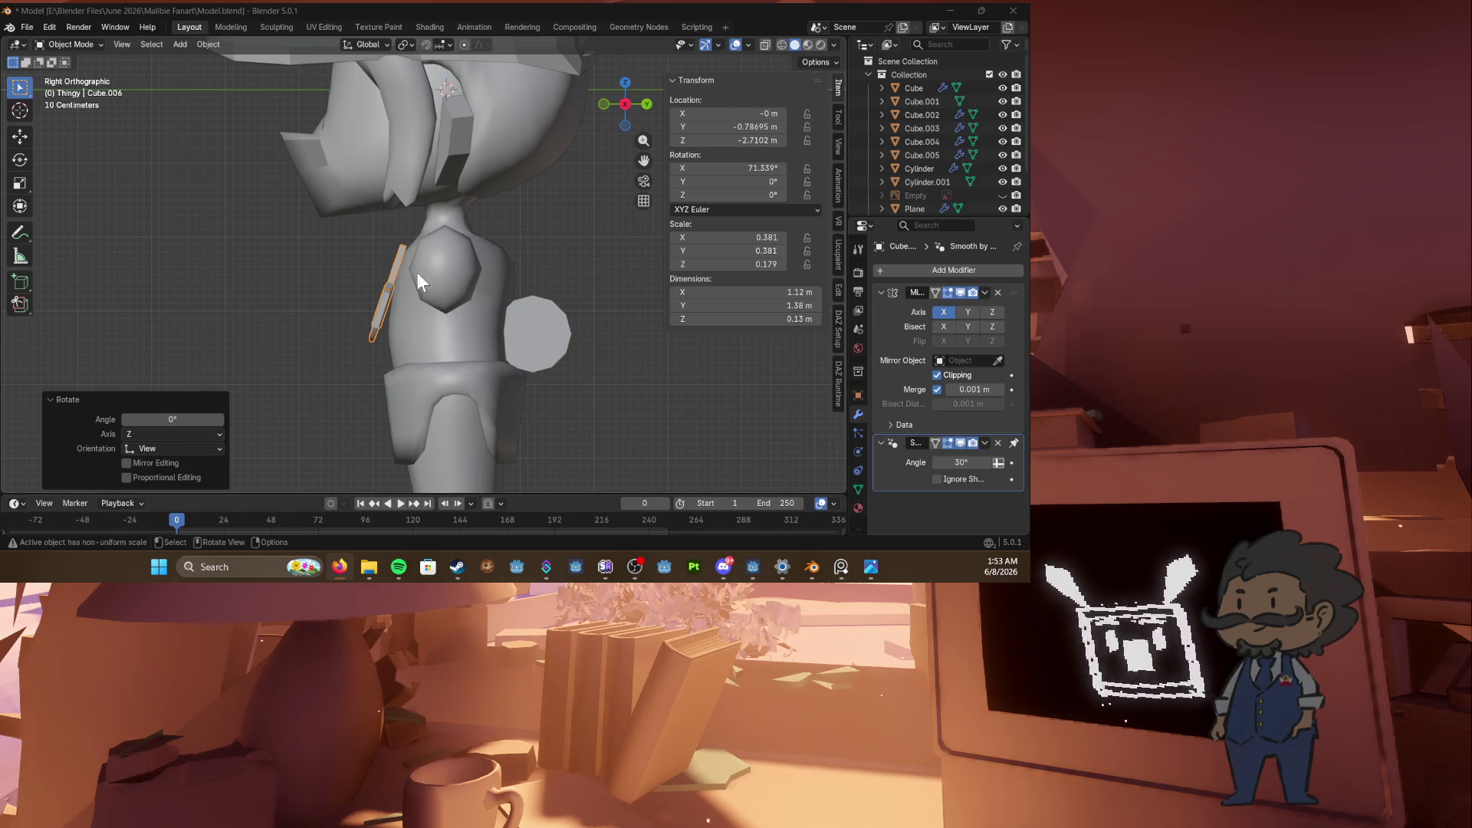
Step: Check the buckle from the front and side views and save Model.blend
key("KP_1")
key("ctrl+s")
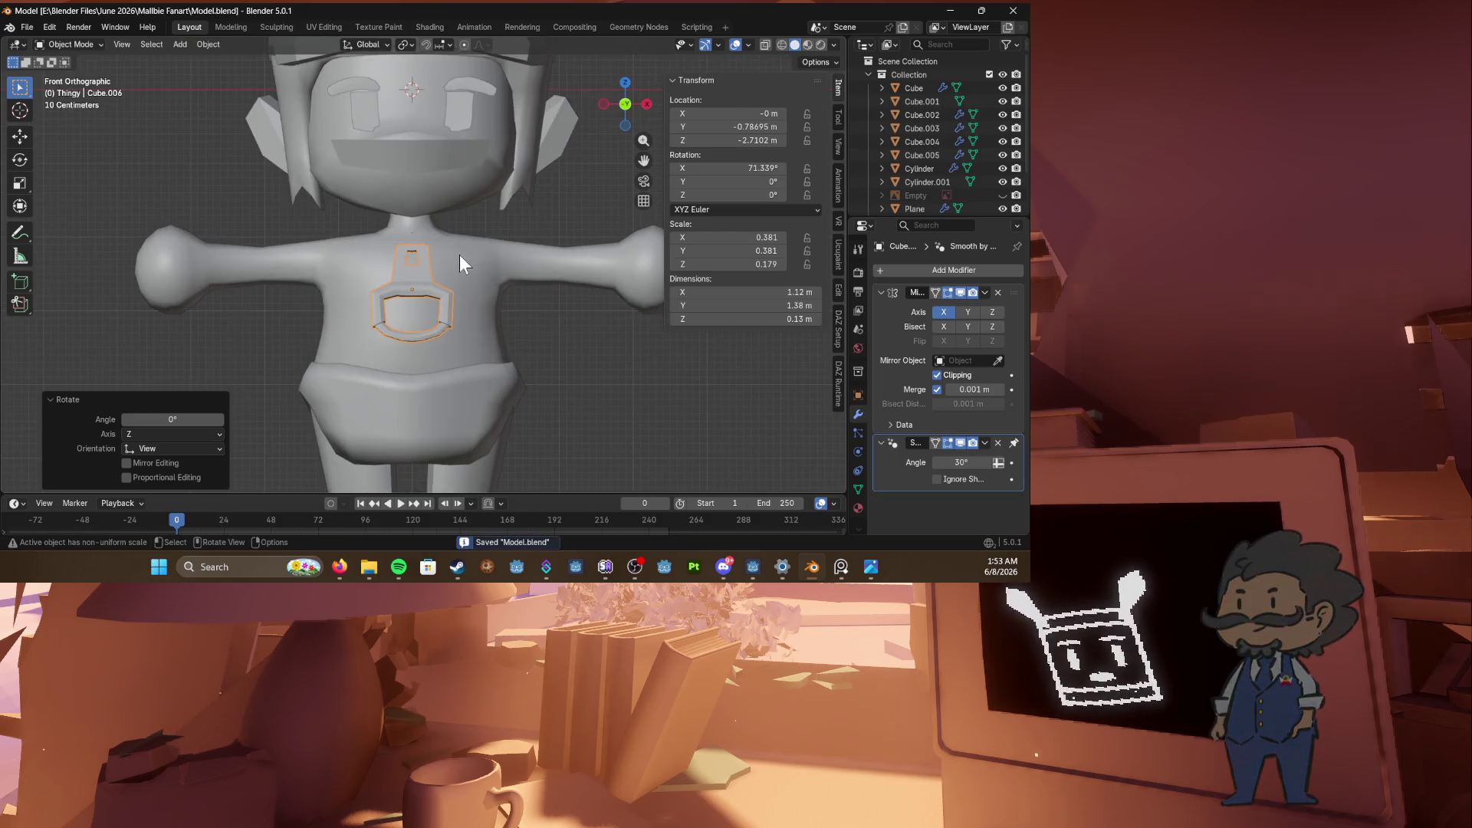
key("KP_6")
key("KP_6")
key("KP_6")
key("KP_3")
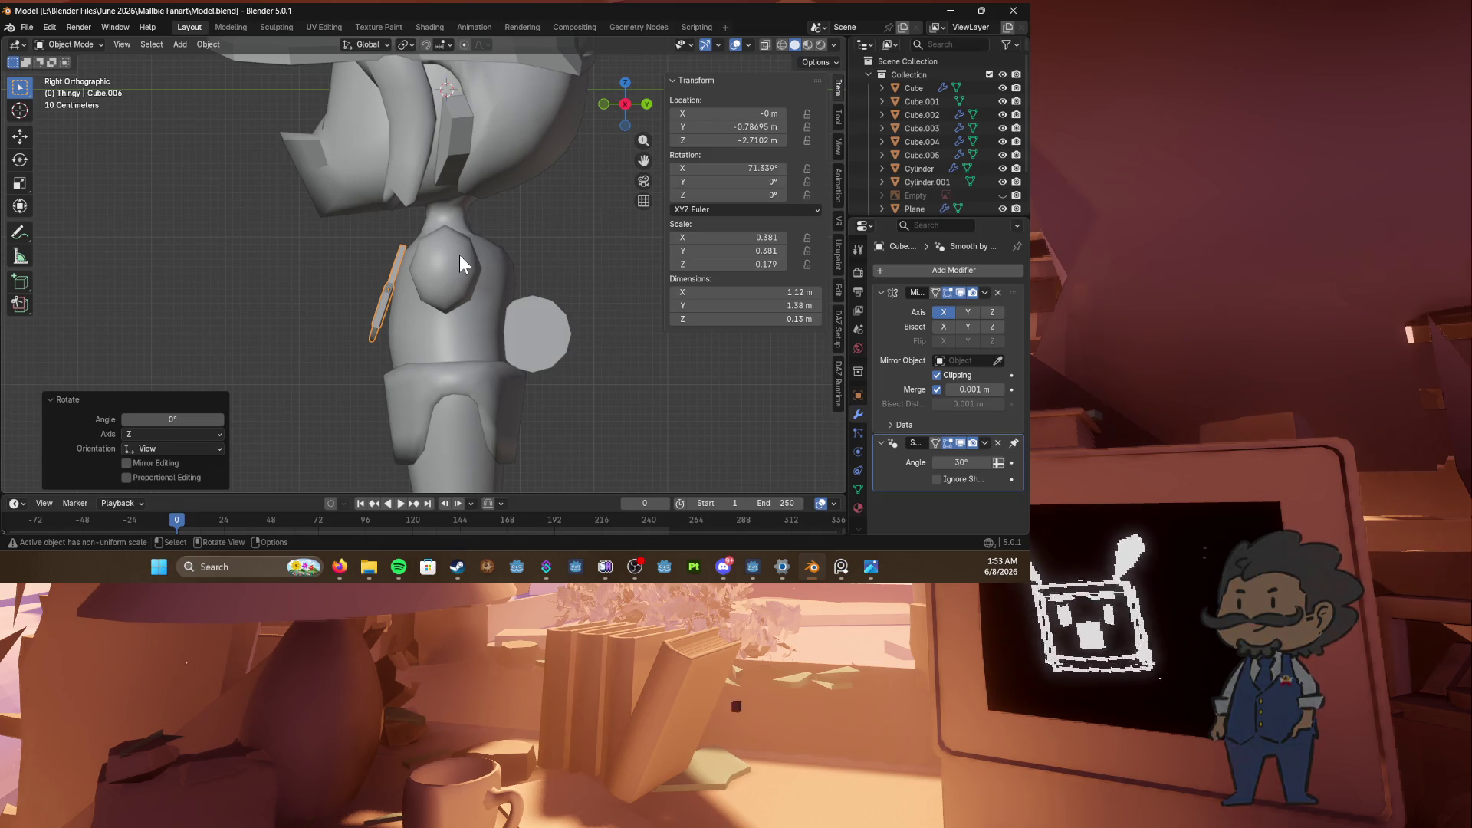
key("KP_1")
key("ctrl+s")
Step: Orbit around the character, select the body Cube and save again
mouse_move(500, 242)
middle_mouse_down("shift")
mouse_move(480, 195)
mouse_move(497, 184)
middle_mouse_up("shift")
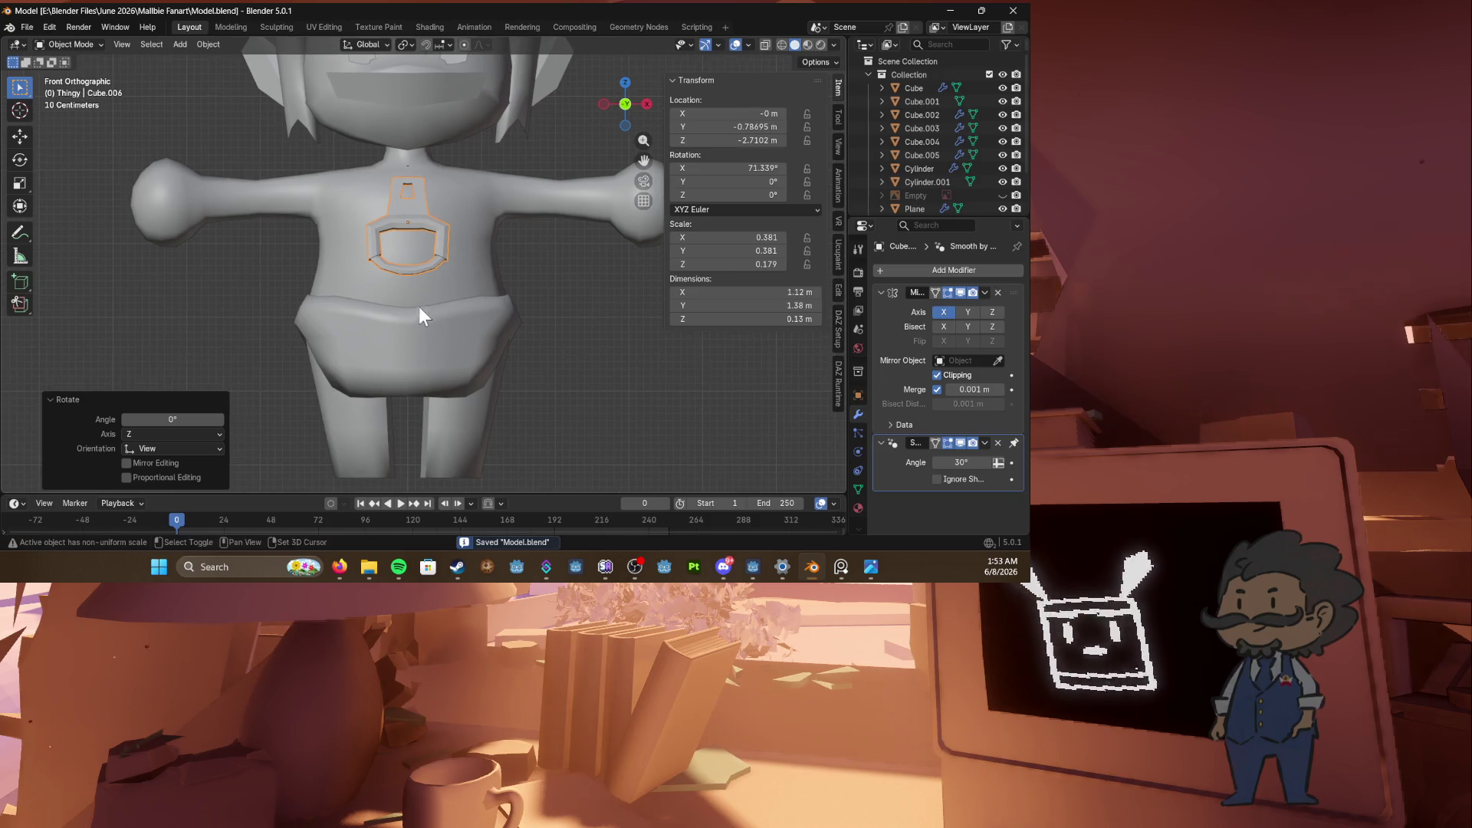
middle_click_drag(416, 307, 578, 300)
left_click(325, 261)
mouse_move(325, 259)
middle_mouse_down()
mouse_move(371, 242)
mouse_move(342, 296)
mouse_move(438, 311)
middle_mouse_up()
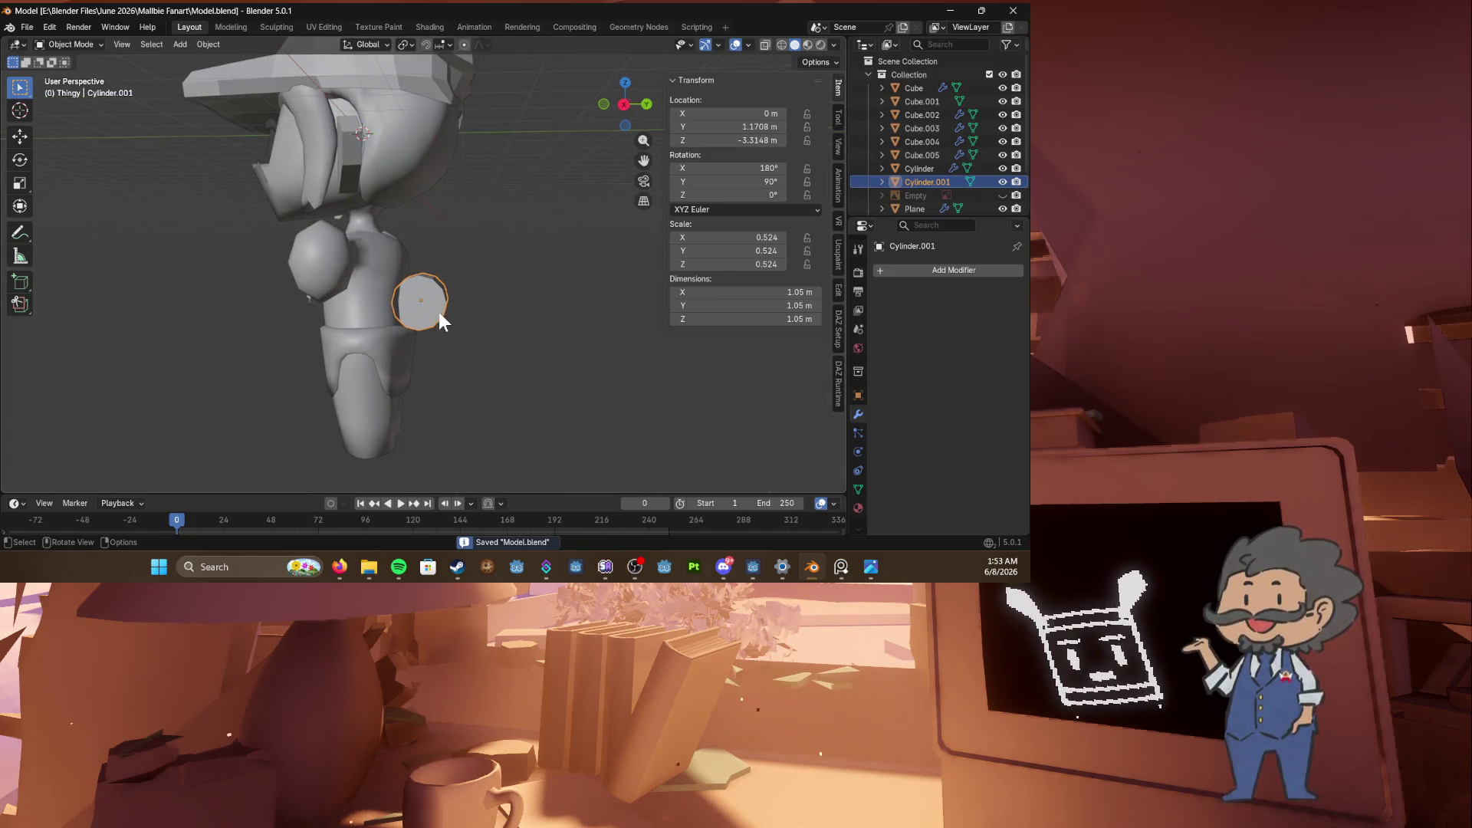
key("KP_1")
key("KP_3")
left_click(393, 284)
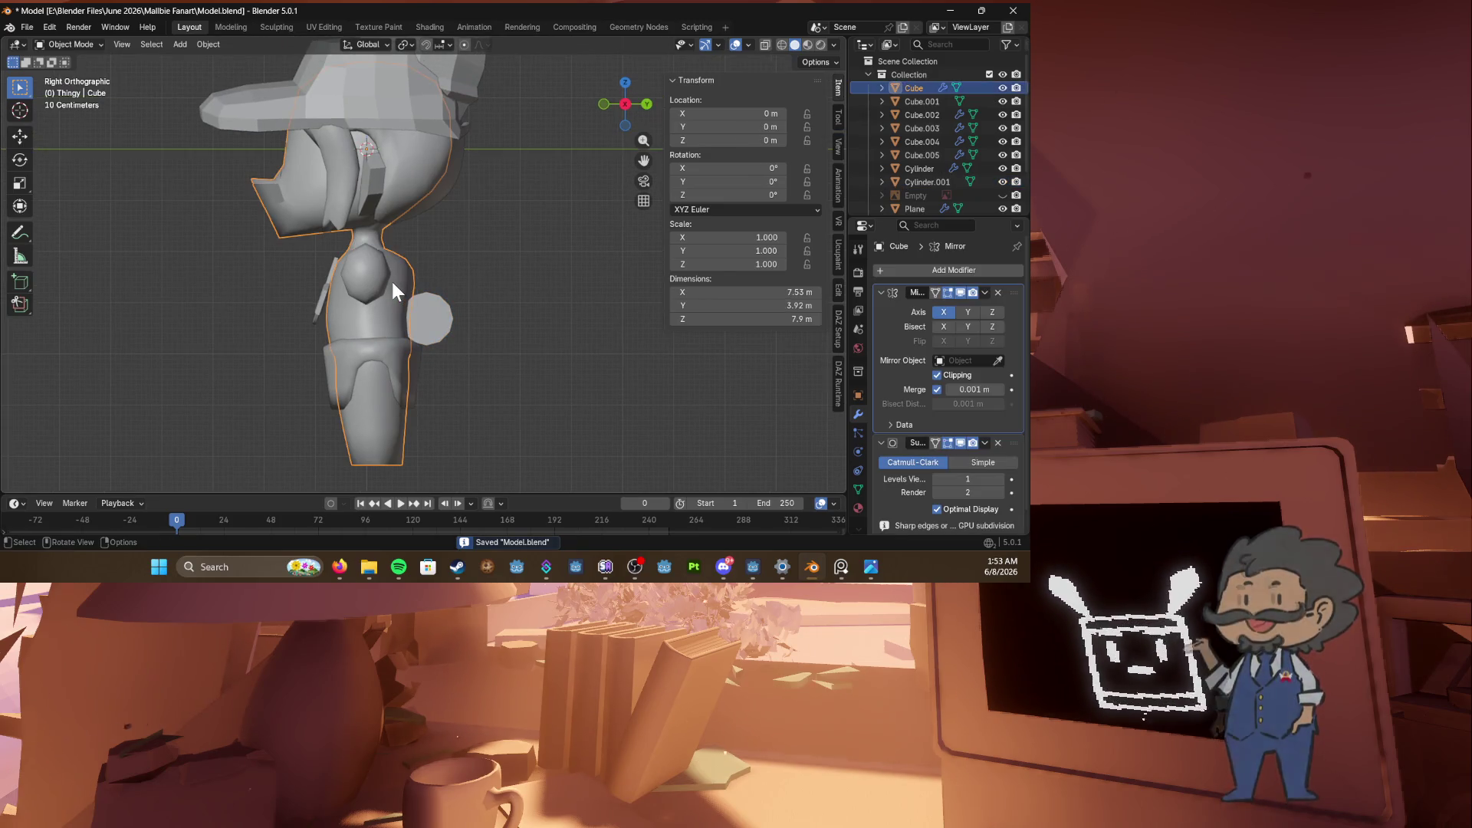
key("ctrl+s")
mouse_move(61, 347)
middle_mouse_down()
mouse_move(329, 302)
mouse_move(365, 313)
middle_mouse_up()
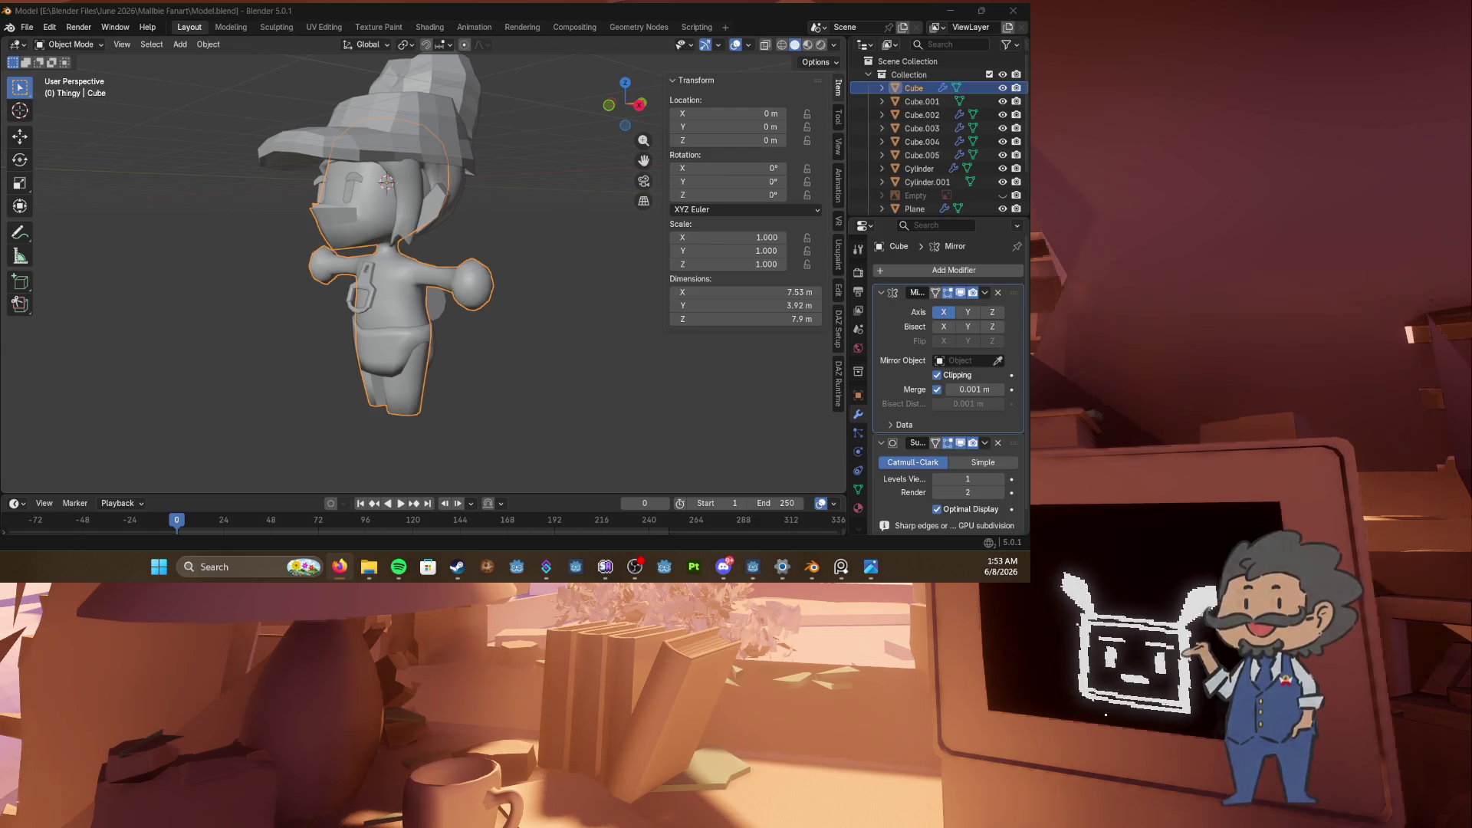
Step: Enter Edit Mode on the body Cube in the side view
left_click(356, 375)
key("KP_1")
key("KP_3")
scroll(389, 351, "up", 2)
key("Tab")
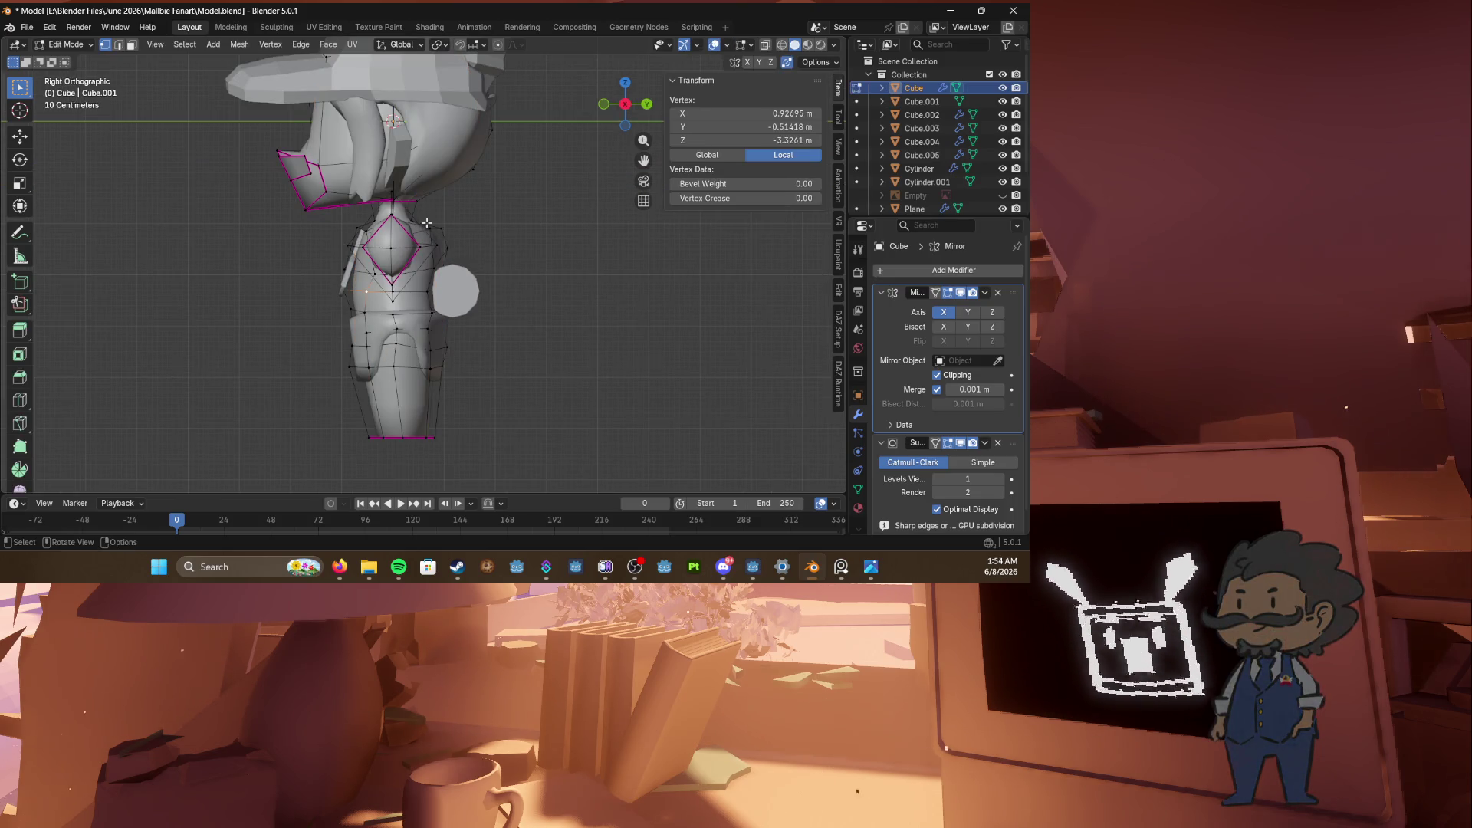
scroll(429, 234, "up", 5)
Step: Pull out an edge on the vest's side in edge mode and save
key("2")
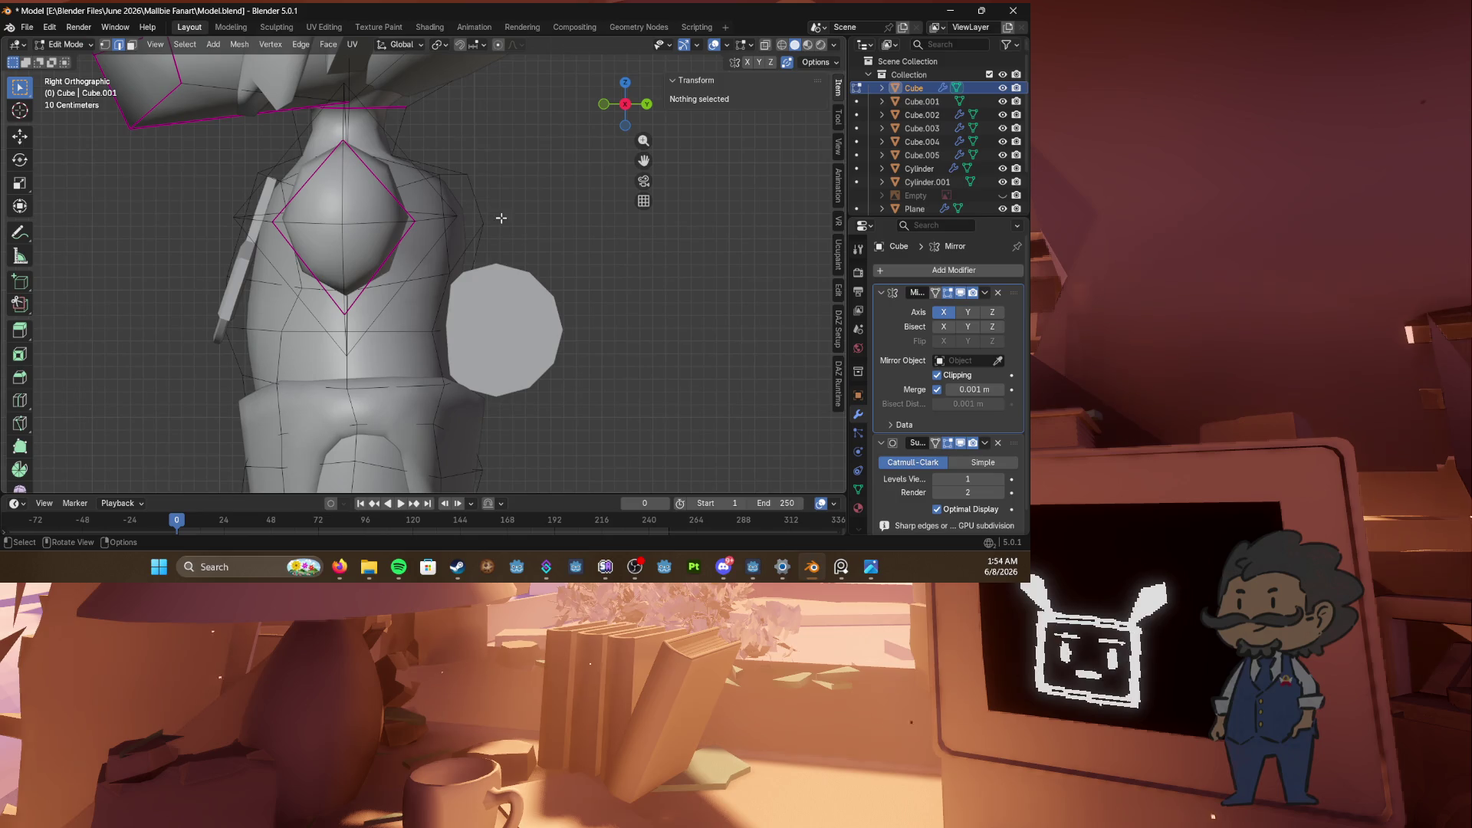
left_click(486, 206)
key("g")
left_click(466, 212)
key("ctrl+s")
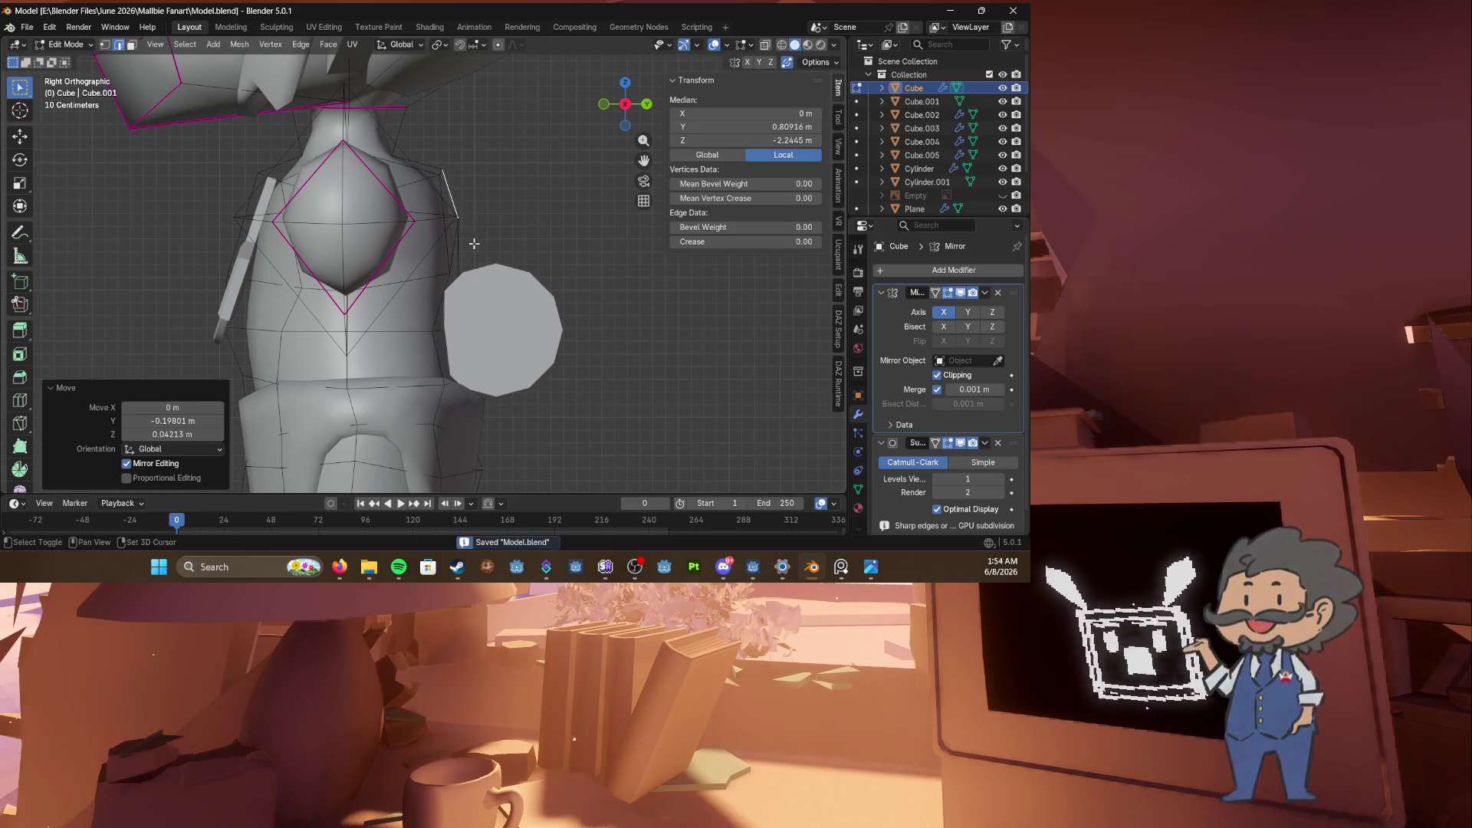
scroll(460, 319, "down", 4)
Step: Give the shorts, Cube.005, Shade Auto Smooth at 30° and save the model
key("KP_1")
key("KP_3")
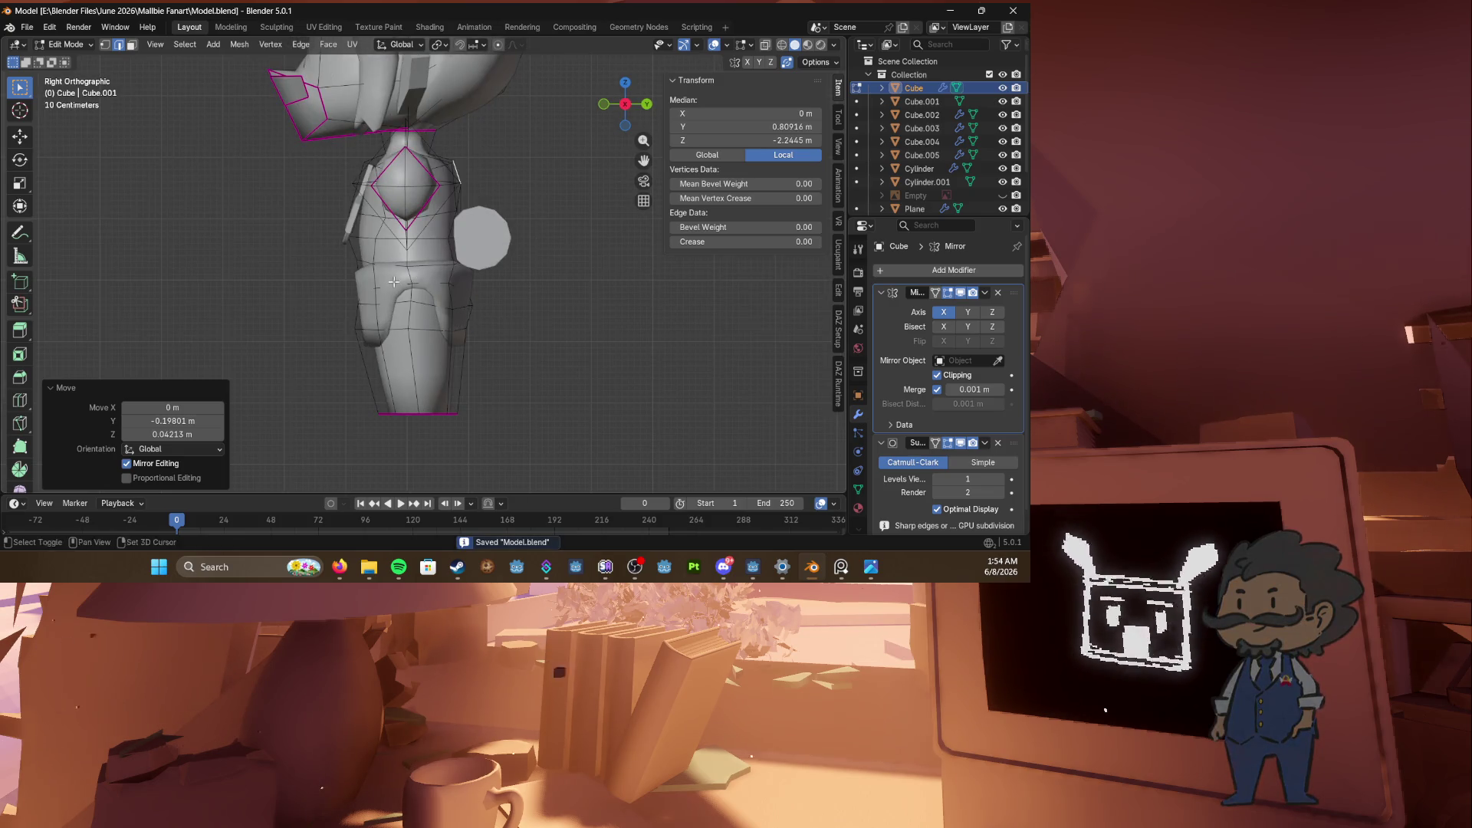
scroll(339, 248, "up", 1)
mouse_move(338, 248)
middle_mouse_down()
mouse_move(462, 310)
mouse_move(526, 319)
mouse_move(535, 302)
middle_mouse_up()
key("Tab")
left_click(471, 309)
right_click(479, 308)
left_click(476, 303)
key("ctrl+s")
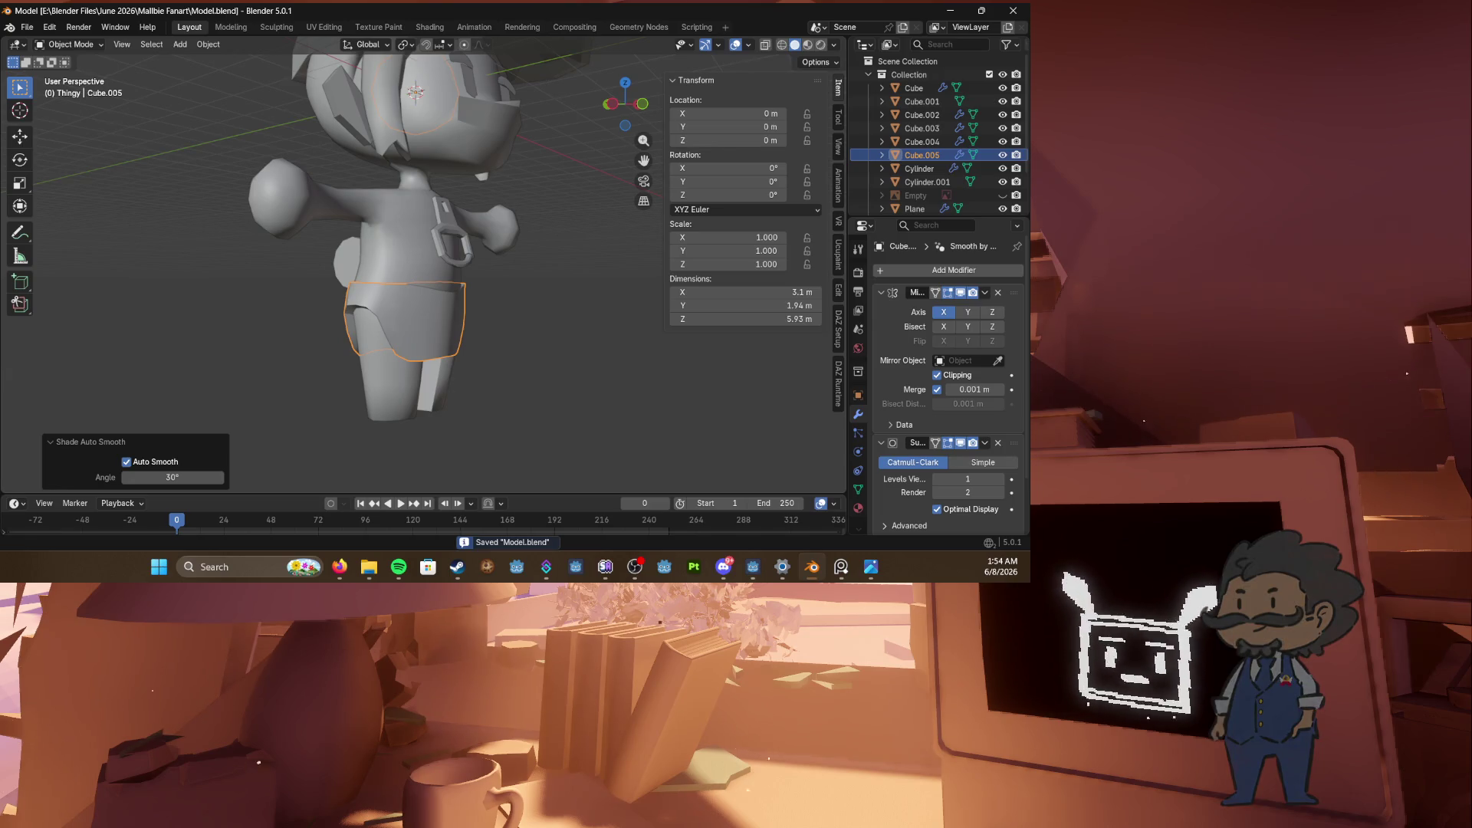
Step: Switch over to the web browser
key("alt+Tab")
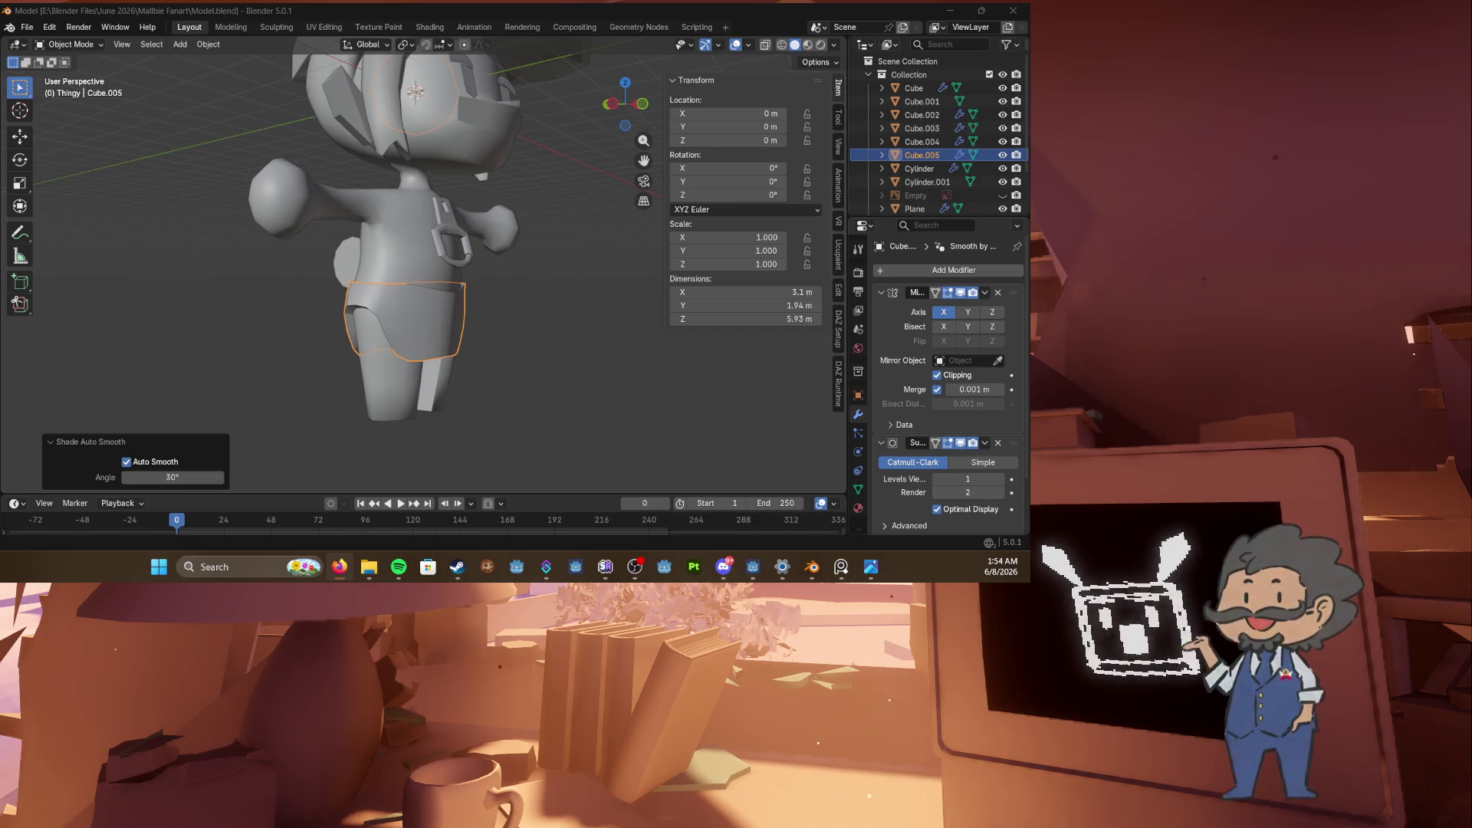
Step: Smooth-shade the belly cylinder, Cylinder.001, and add 30° auto smooth
middle_click_drag(254, 405, 438, 297)
key("ctrl+s")
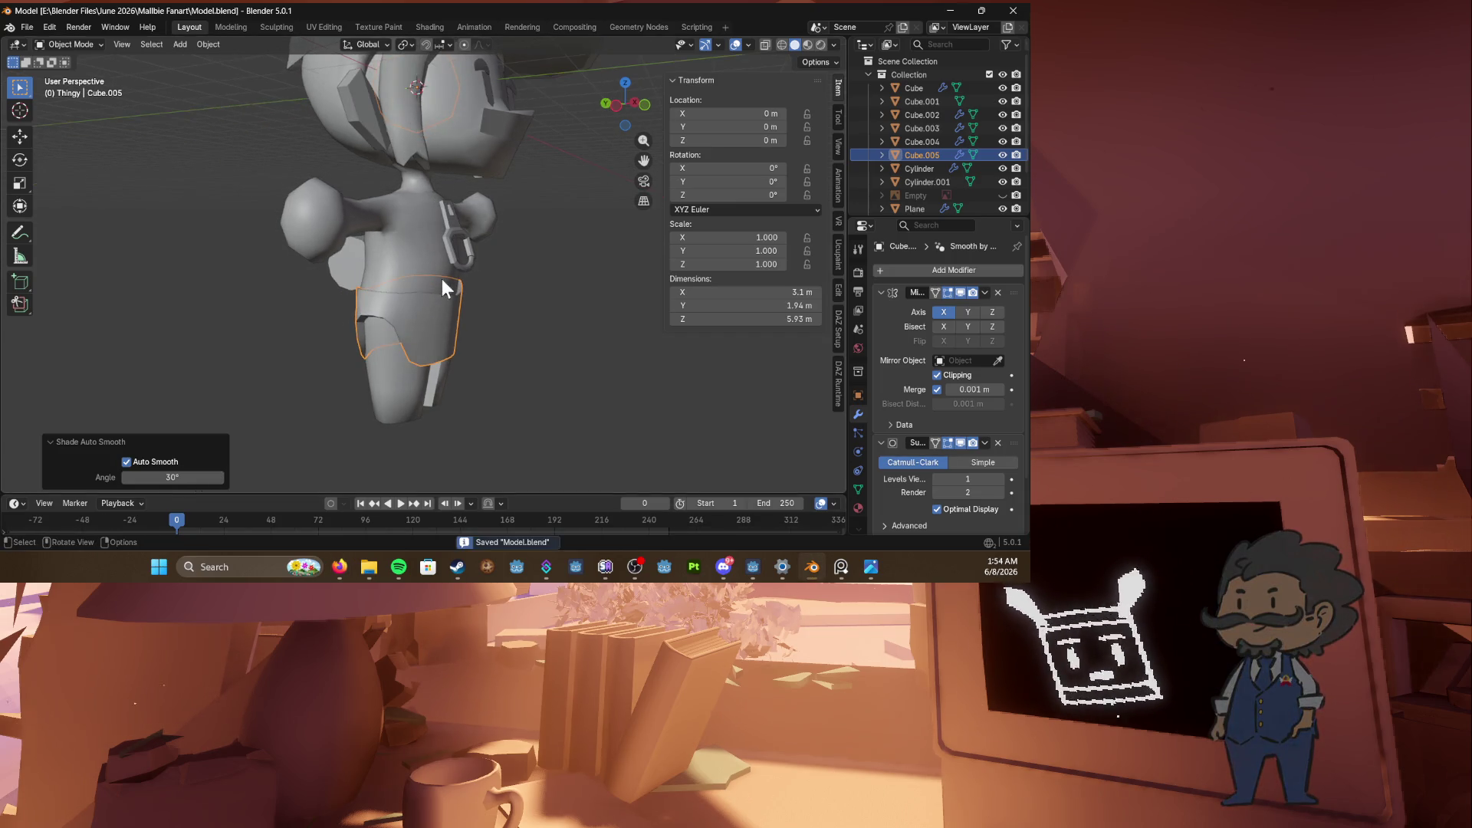
scroll(555, 306, "up", 3)
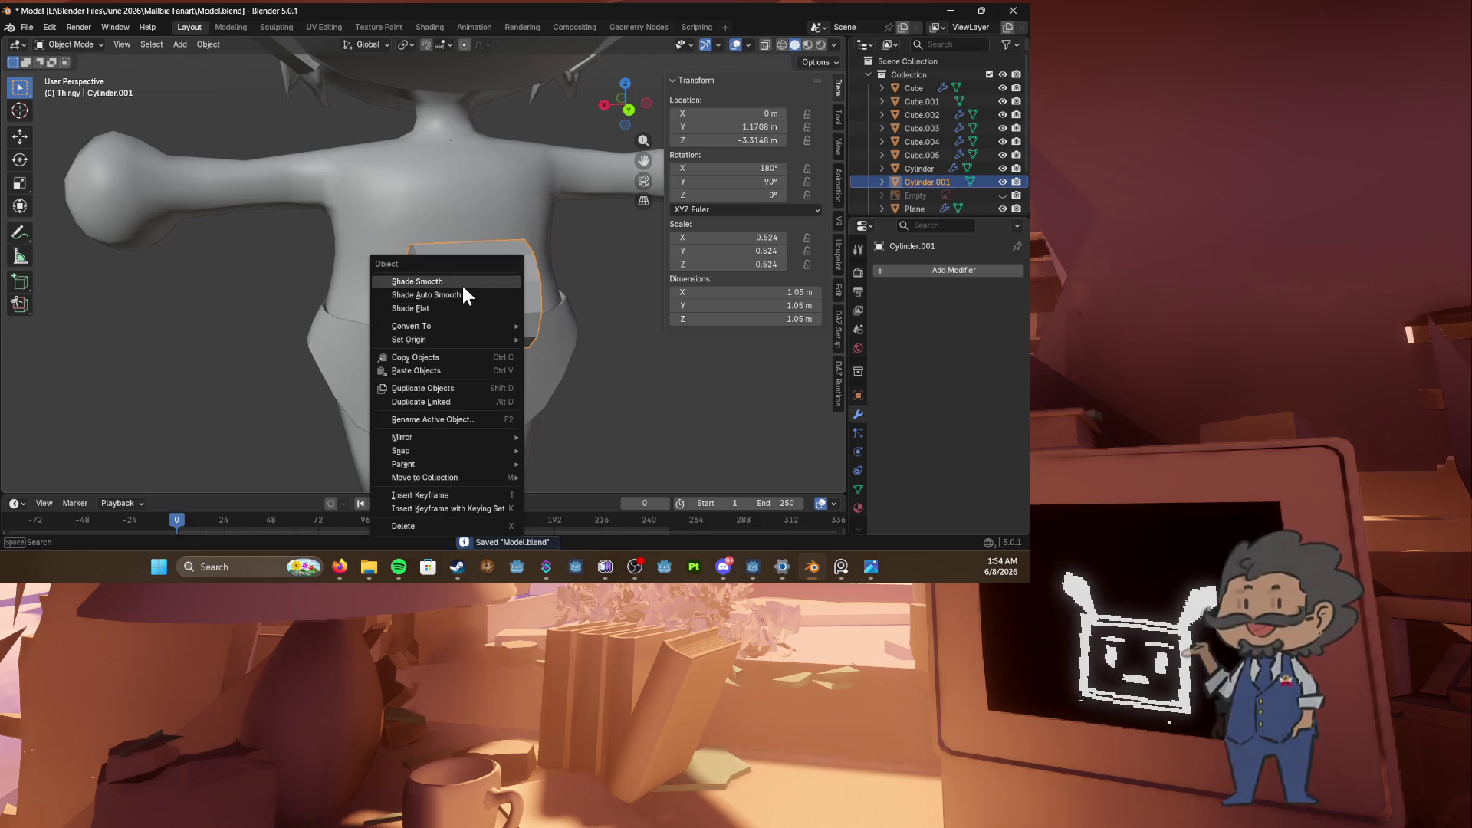
left_click(462, 284)
right_click(504, 285)
left_click(502, 301)
mouse_move(460, 283)
middle_mouse_down()
mouse_move(523, 280)
mouse_move(436, 275)
mouse_move(618, 289)
middle_mouse_up()
Step: In Edit Mode, stretch the cylinder along X to 1.159 times its width
key("Tab")
scroll(522, 281, "down", 3)
key("s")
key("x")
left_click(595, 302)
key("s")
key("x")
left_click(644, 297)
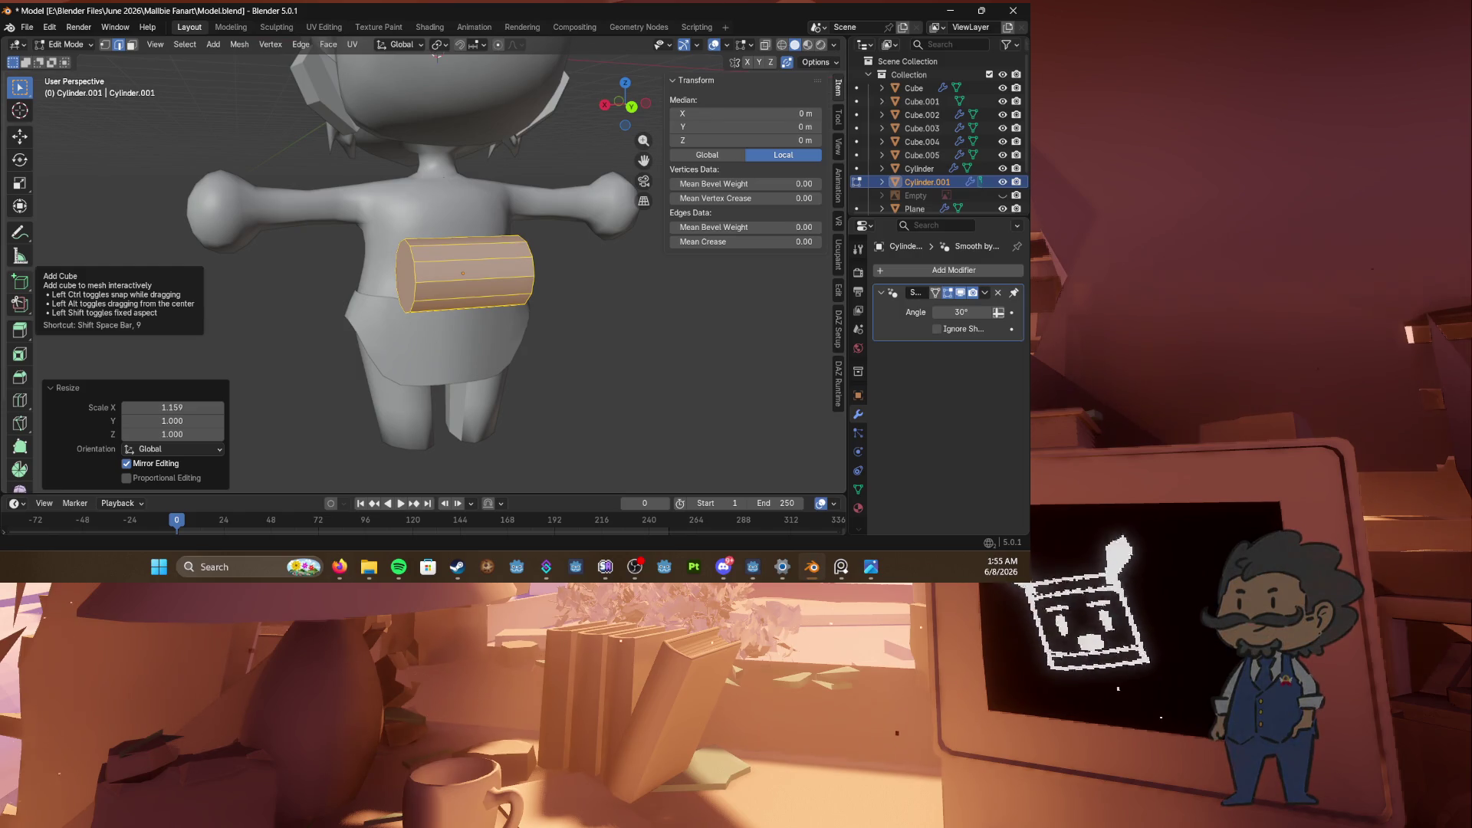
Step: Save the model and leave Edit Mode on the belly cylinder
left_click(339, 567)
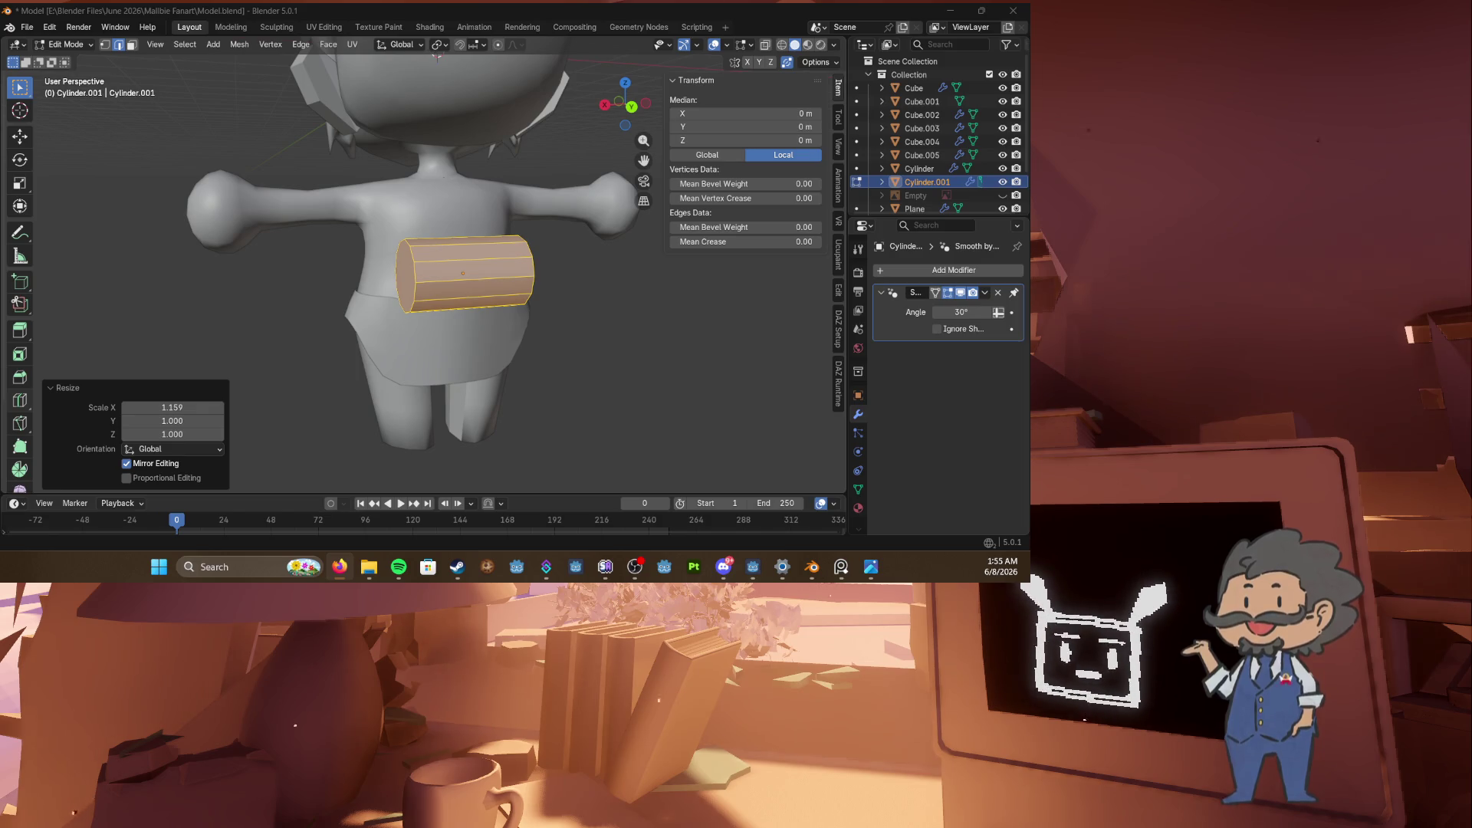
key("ctrl+s")
mouse_move(759, 337)
middle_mouse_down()
mouse_move(601, 343)
mouse_move(482, 325)
mouse_move(499, 330)
middle_mouse_up()
key("Tab")
Step: Orbit and zoom in to inspect the face and eye plane, then save again
left_click(402, 333)
left_click(291, 314)
mouse_move(291, 315)
middle_mouse_down()
mouse_move(649, 342)
mouse_move(311, 255)
mouse_move(347, 319)
mouse_move(633, 314)
middle_mouse_up()
scroll(402, 272, "up", 3)
middle_click_drag(402, 271, 430, 278)
scroll(429, 278, "up", 3)
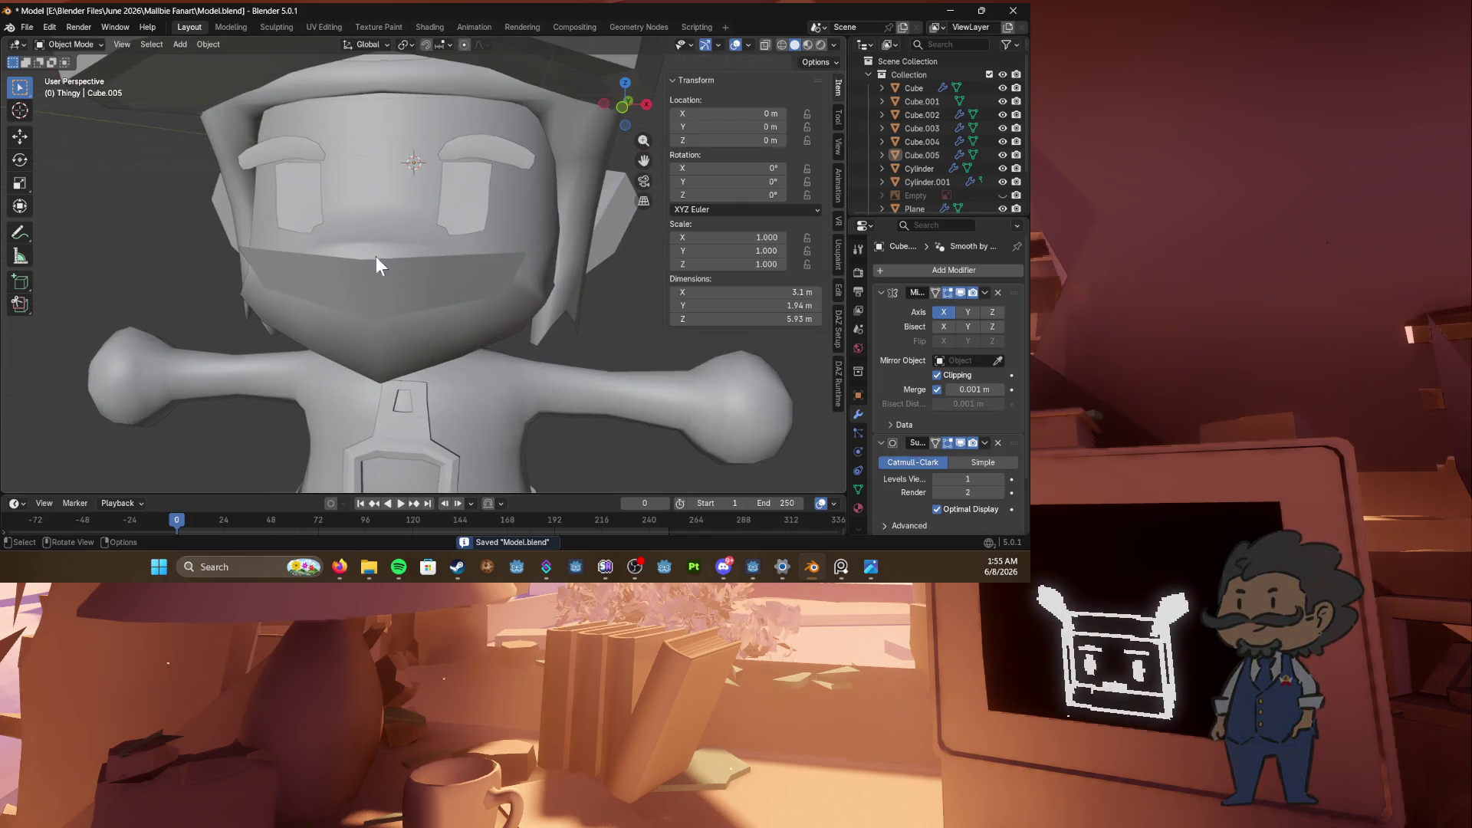
left_click(467, 211)
mouse_move(467, 211)
middle_mouse_down()
mouse_move(549, 218)
mouse_move(420, 230)
mouse_move(431, 259)
mouse_move(537, 230)
middle_mouse_up()
key("ctrl+s")
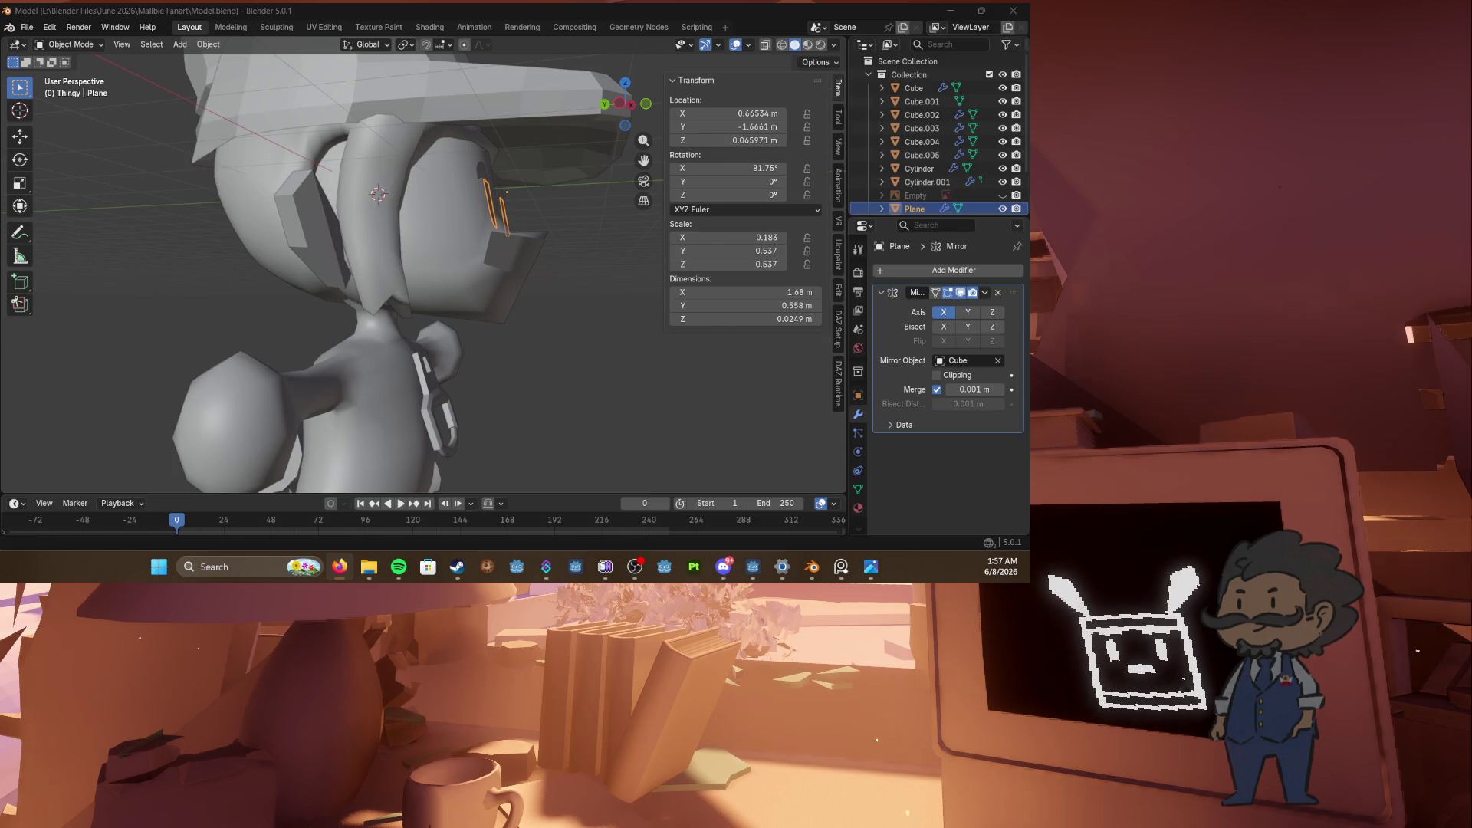
key("ctrl+s")
mouse_move(491, 353)
middle_mouse_down()
mouse_move(426, 316)
mouse_move(352, 374)
mouse_move(210, 365)
middle_mouse_up()
scroll(453, 339, "down", 5)
left_click(426, 316)
scroll(353, 374, "up", 3)
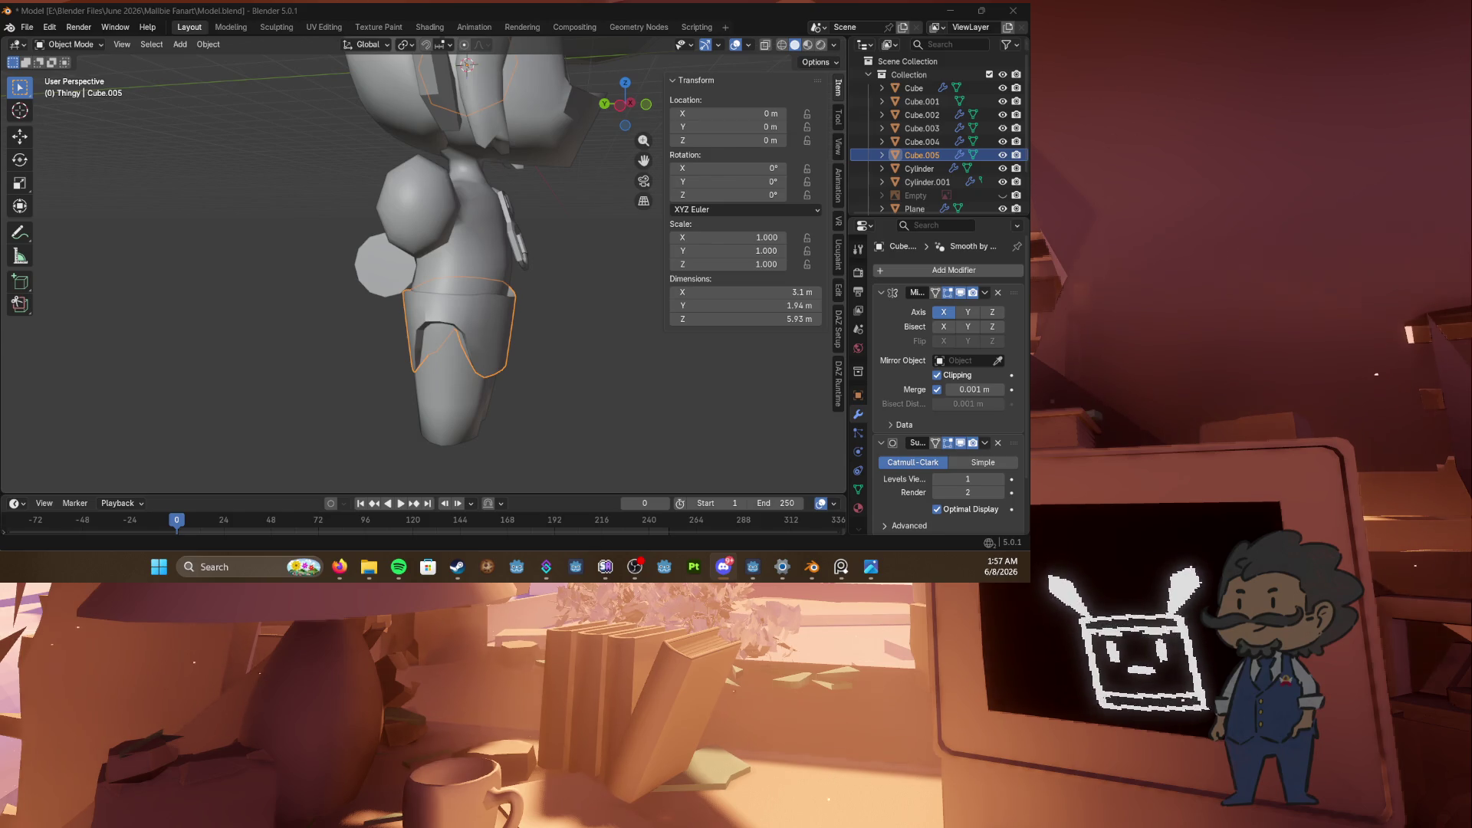
middle_click_drag(472, 368, 455, 334)
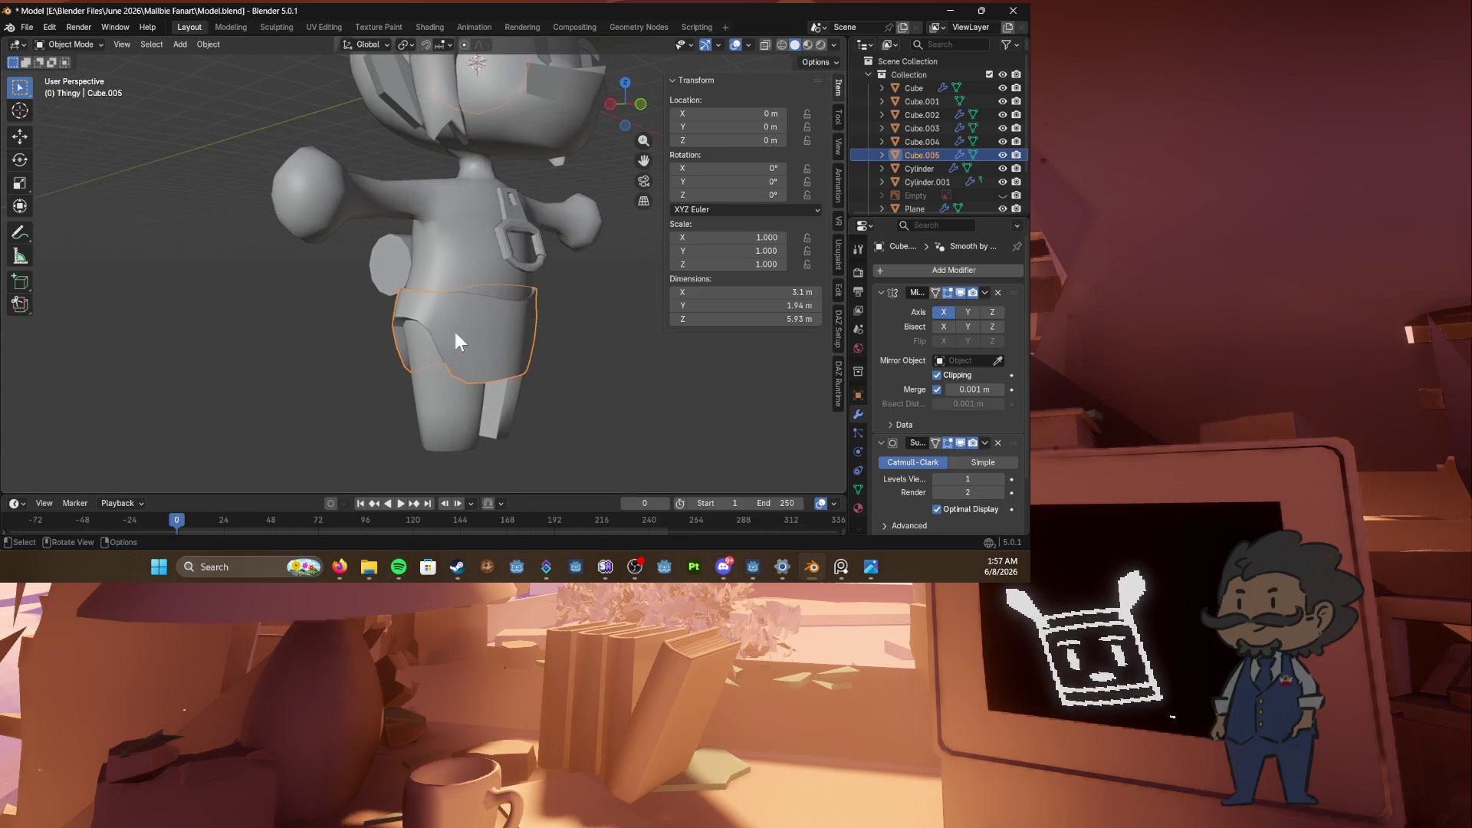
key("KP_1")
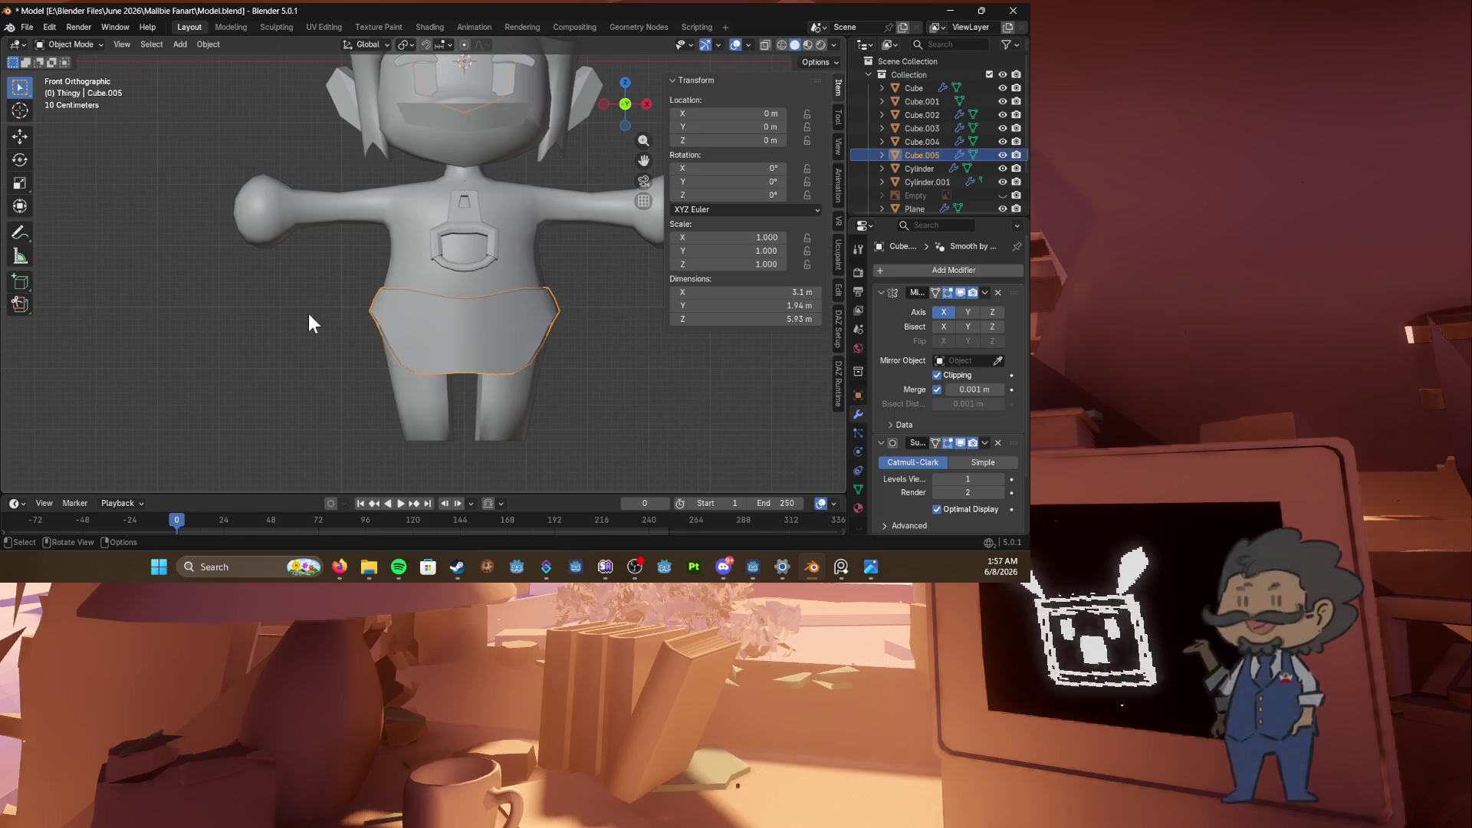
Step: Select the body mesh, enter Edit Mode and view it from the front
left_click(244, 283)
key("shift+a")
mouse_move(228, 266)
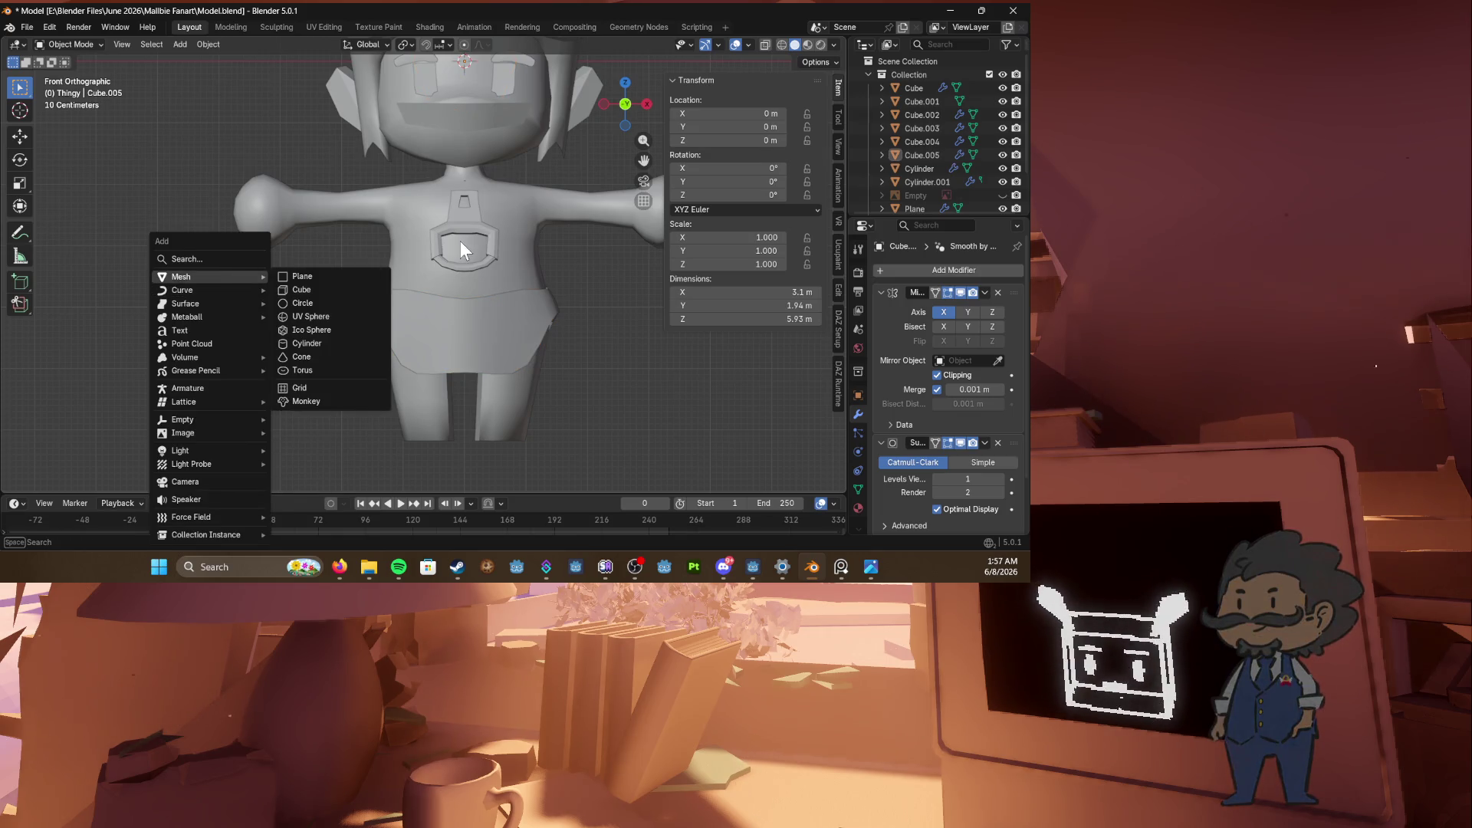
left_click(426, 253)
key("Tab")
mouse_move(406, 256)
middle_mouse_down()
mouse_move(480, 270)
mouse_move(497, 253)
middle_mouse_up()
key("KP_1")
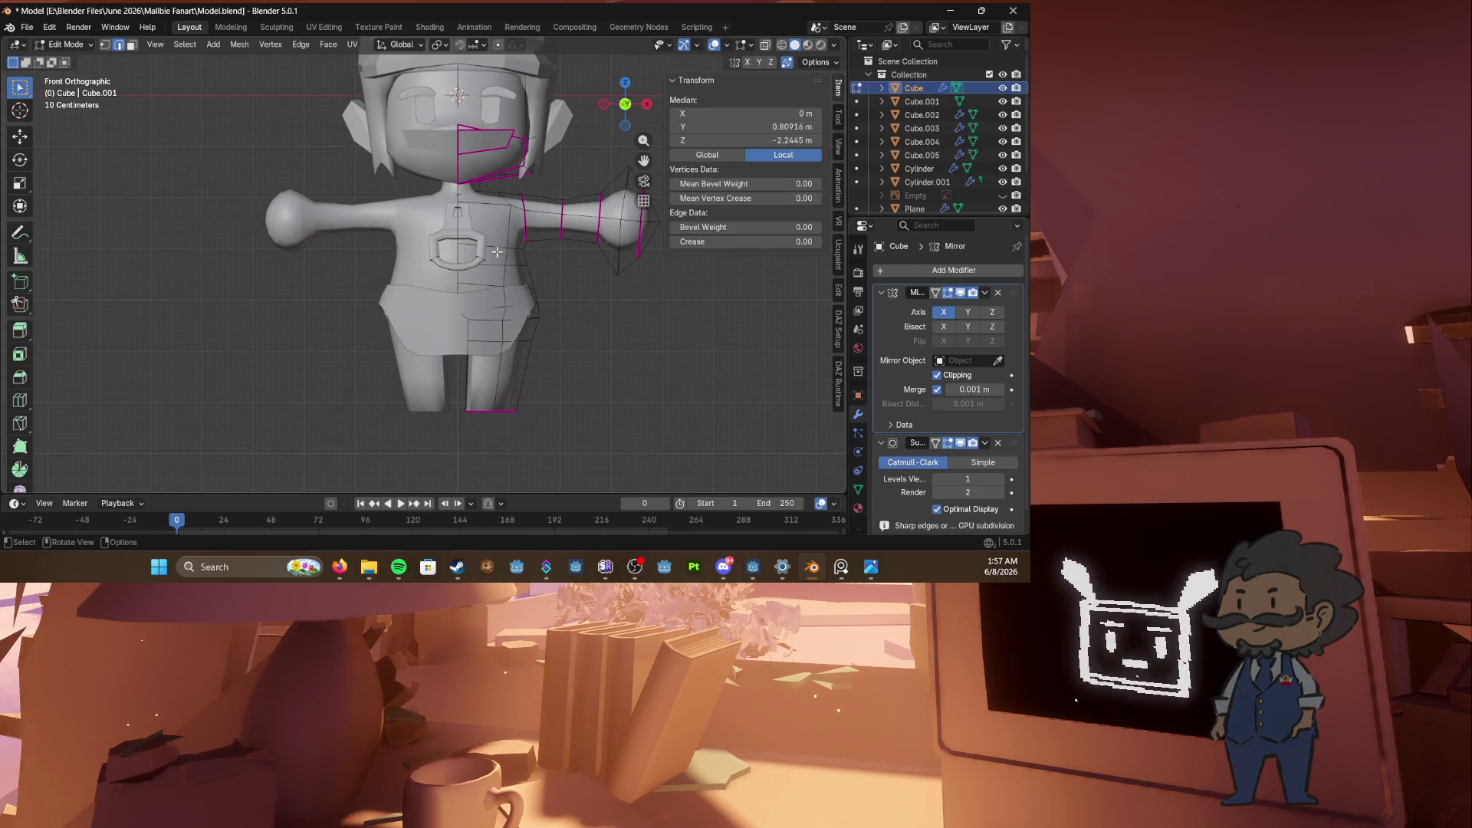
scroll(447, 290, "down", 1)
scroll(447, 290, "up", 4)
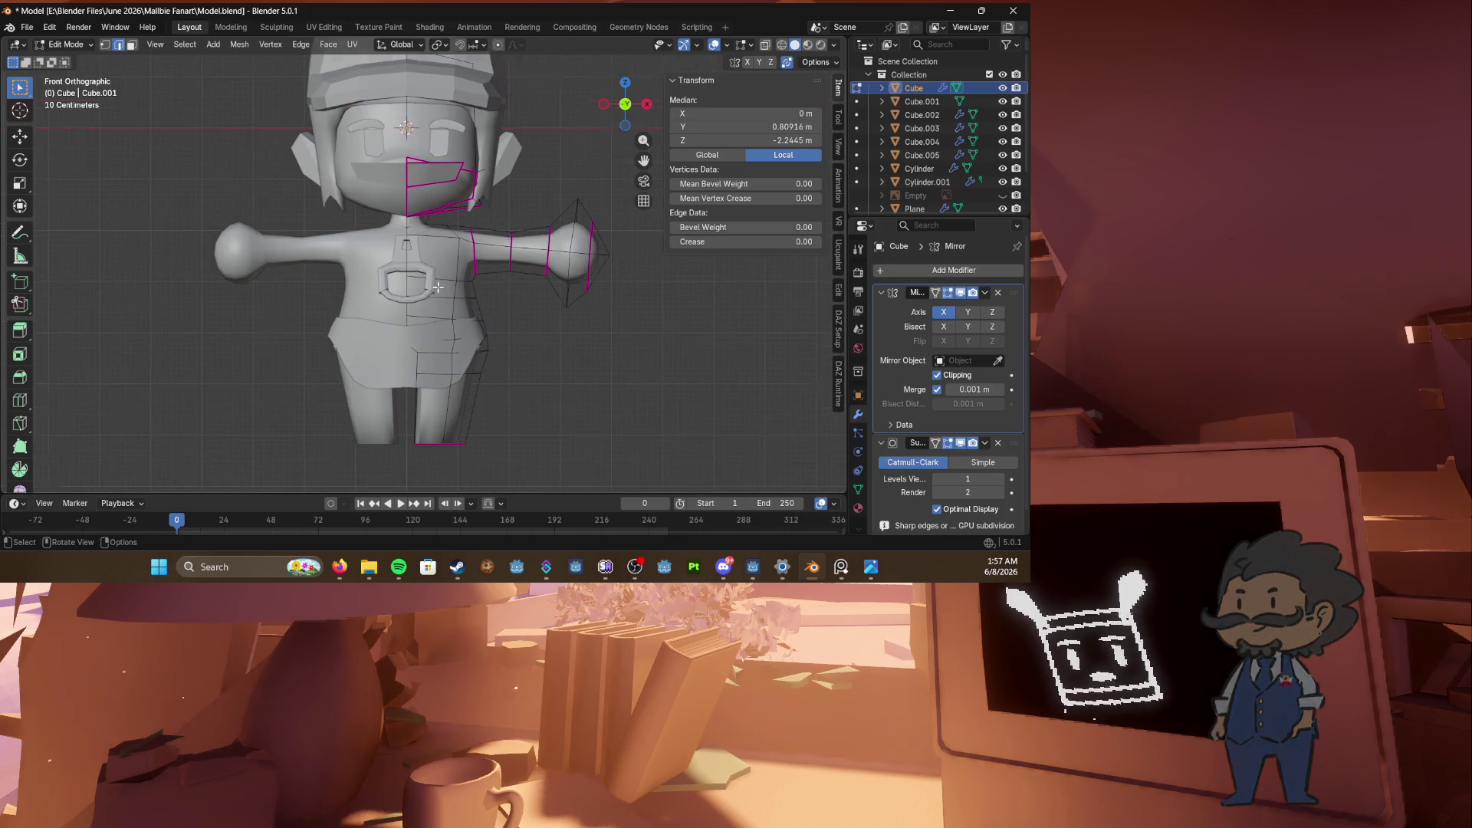
mouse_move(429, 286)
middle_mouse_down()
mouse_move(383, 278)
mouse_move(138, 338)
middle_mouse_up()
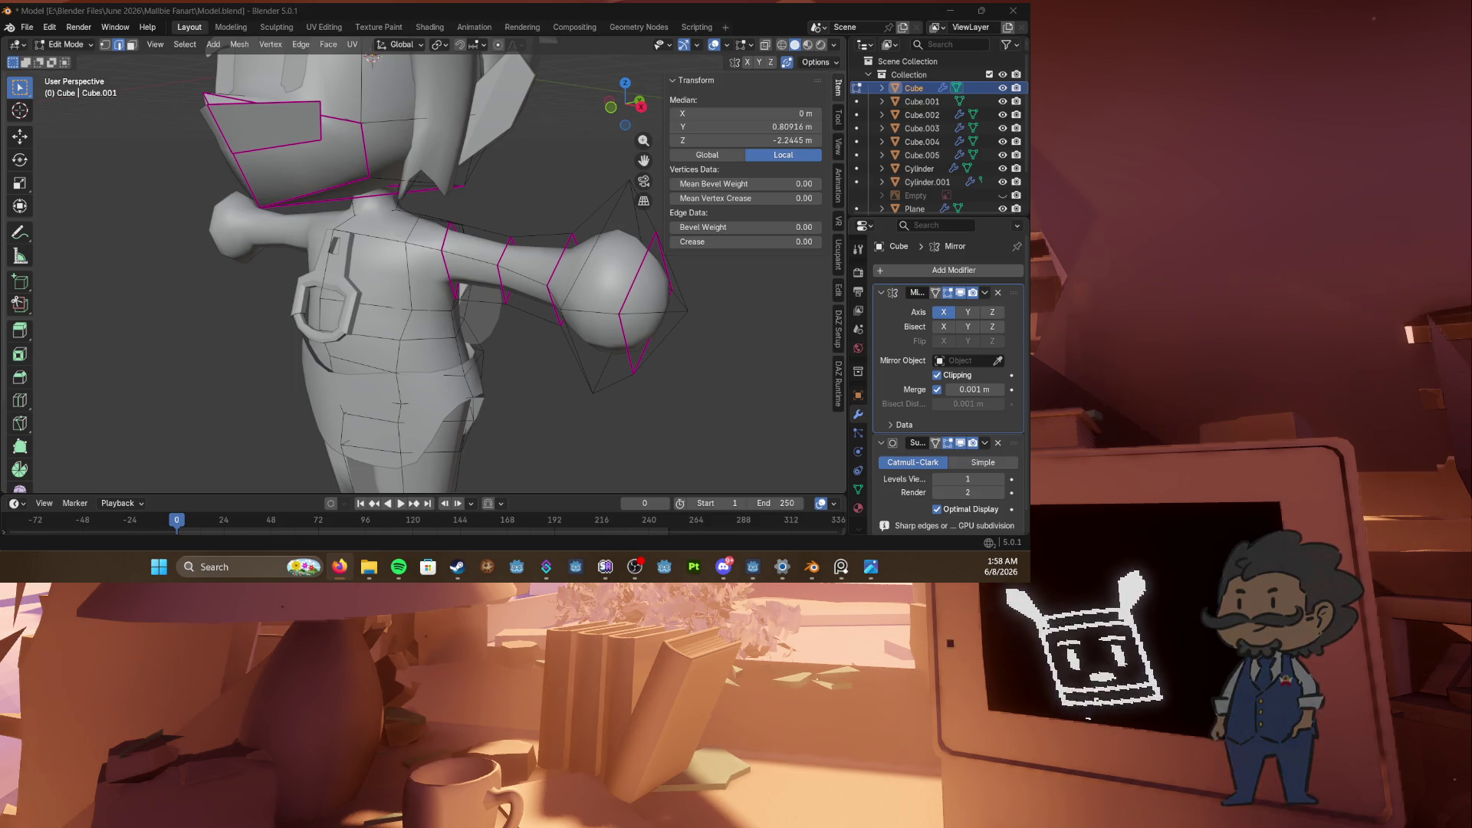
Step: Switch to face select, save, and re-enter Edit Mode around the torso
middle_click_drag(498, 353, 549, 352)
middle_click_drag(473, 383, 487, 380)
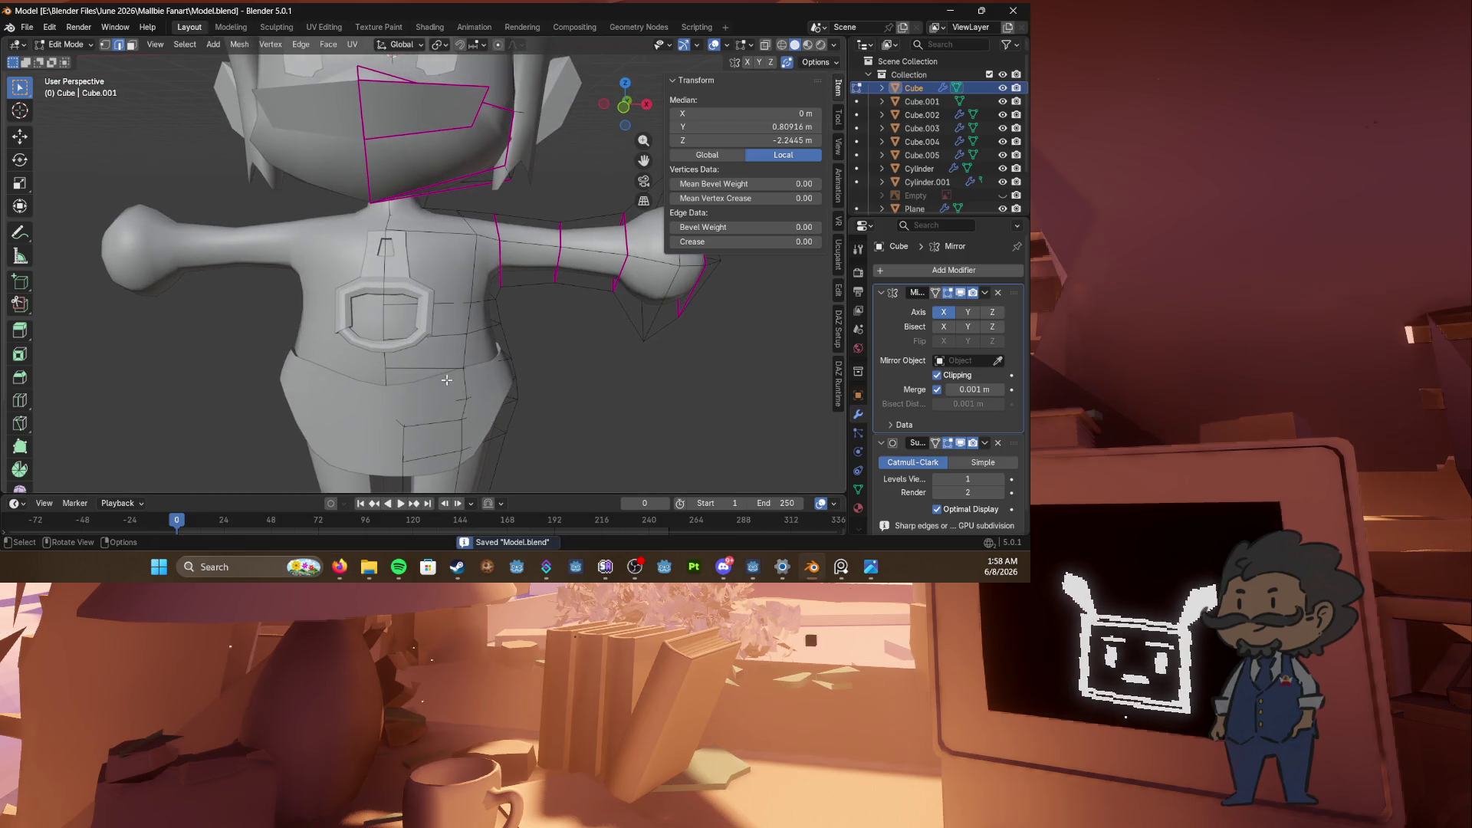
key("3")
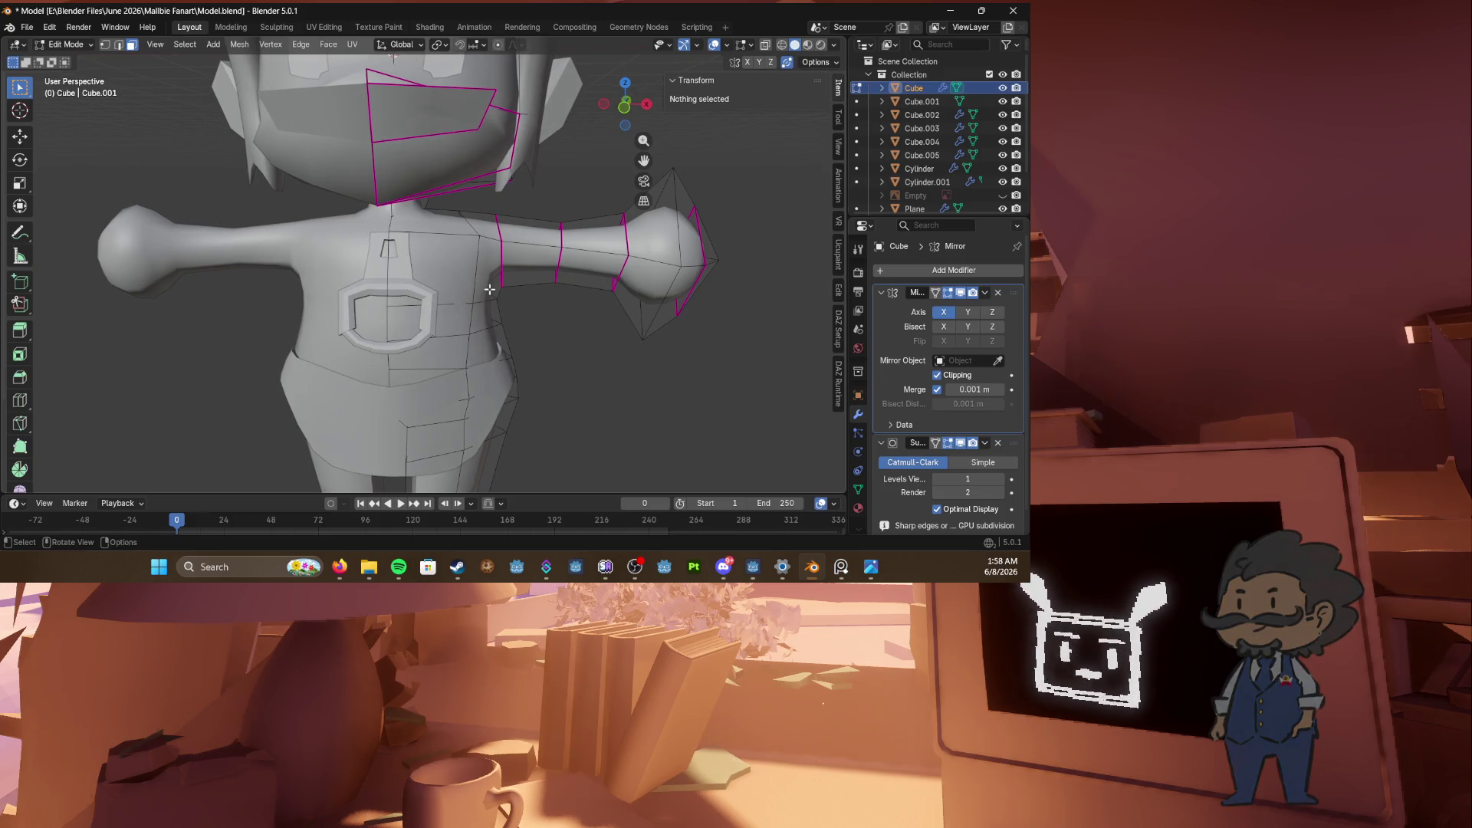
key("ctrl+s")
key("Tab")
middle_click_drag(369, 340, 540, 348)
key("Tab")
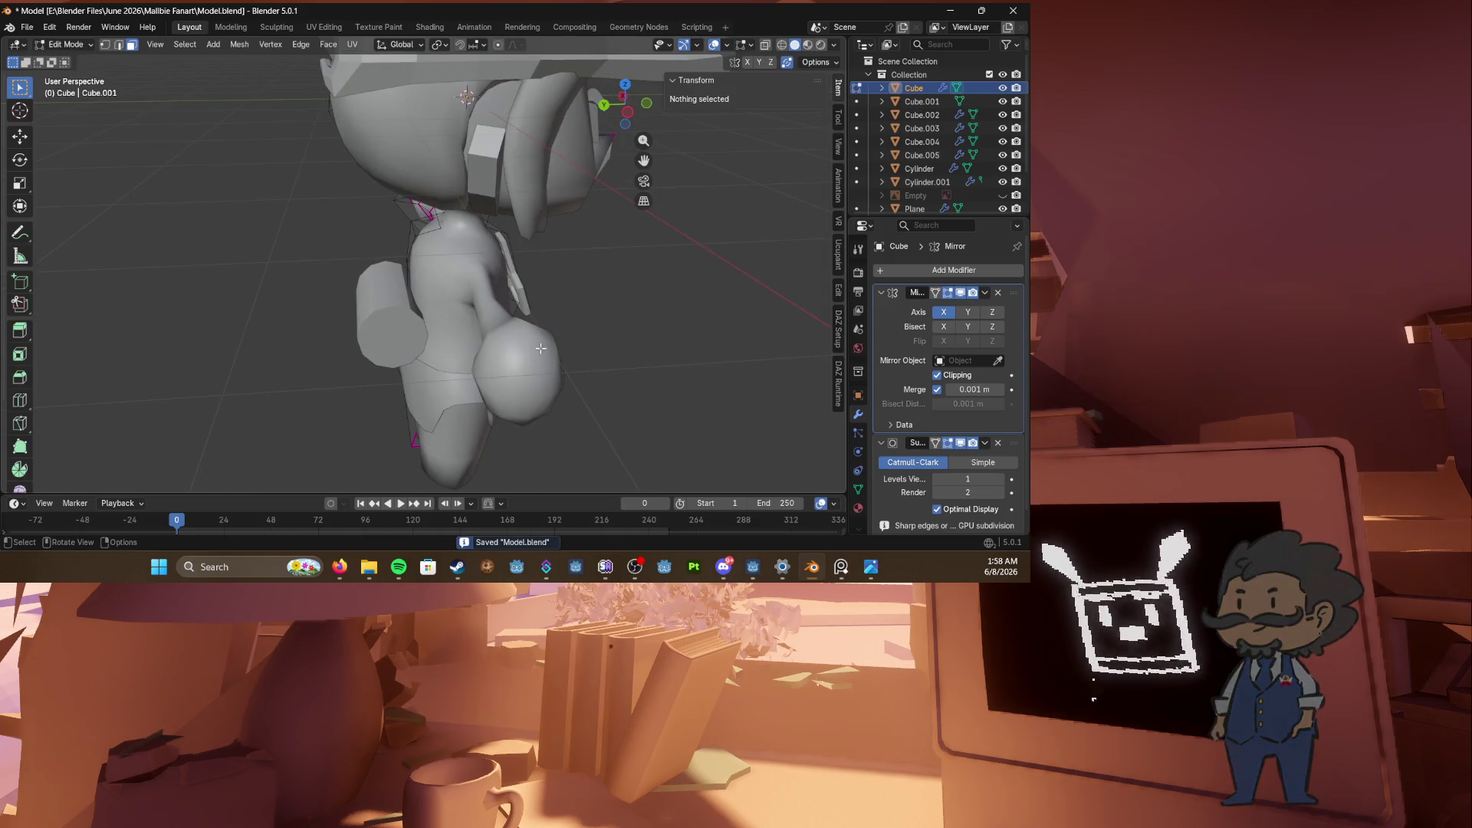
mouse_move(625, 284)
middle_mouse_down()
mouse_move(421, 242)
mouse_move(465, 228)
mouse_move(430, 245)
middle_mouse_up()
Step: Nudge an upper-torso shoulder edge into place twice in edge select mode and save
key("2")
left_click(421, 244)
key("g")
left_click(422, 249)
key("g")
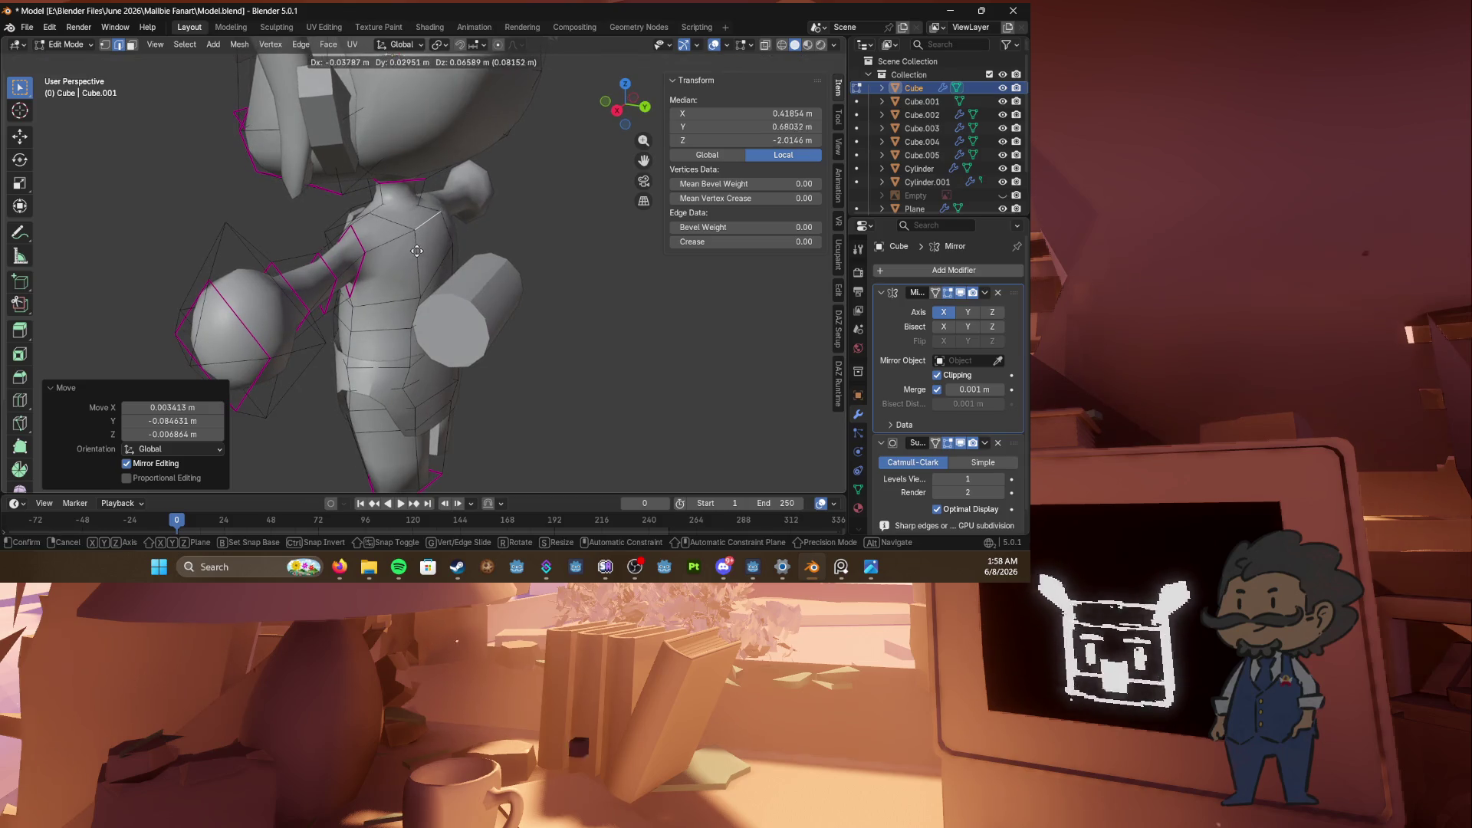
left_click(416, 253)
middle_click_drag(418, 249, 435, 232)
key("KP_1")
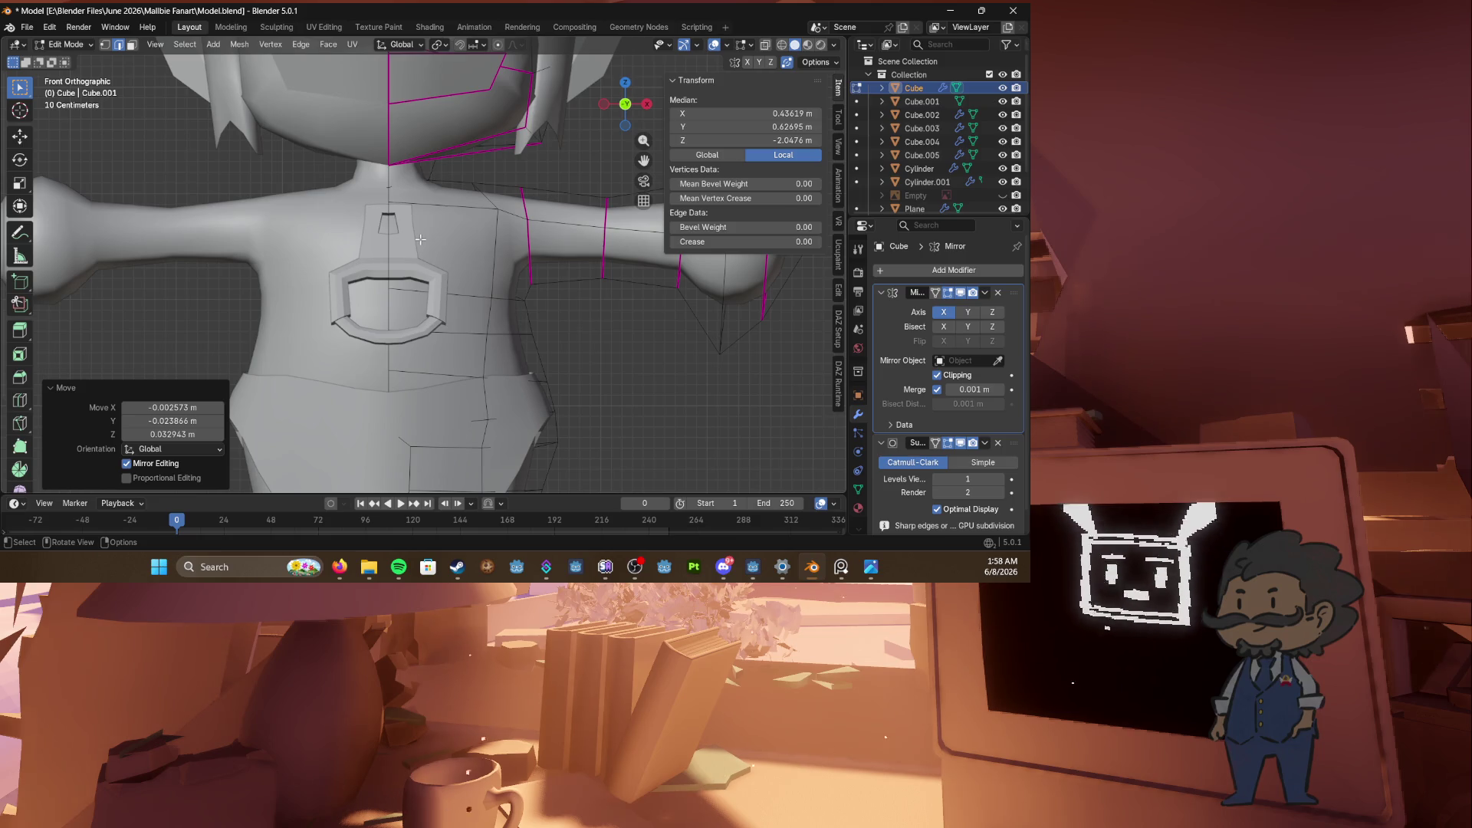
middle_click_drag(420, 240, 418, 225, "ctrl")
key("ctrl+s")
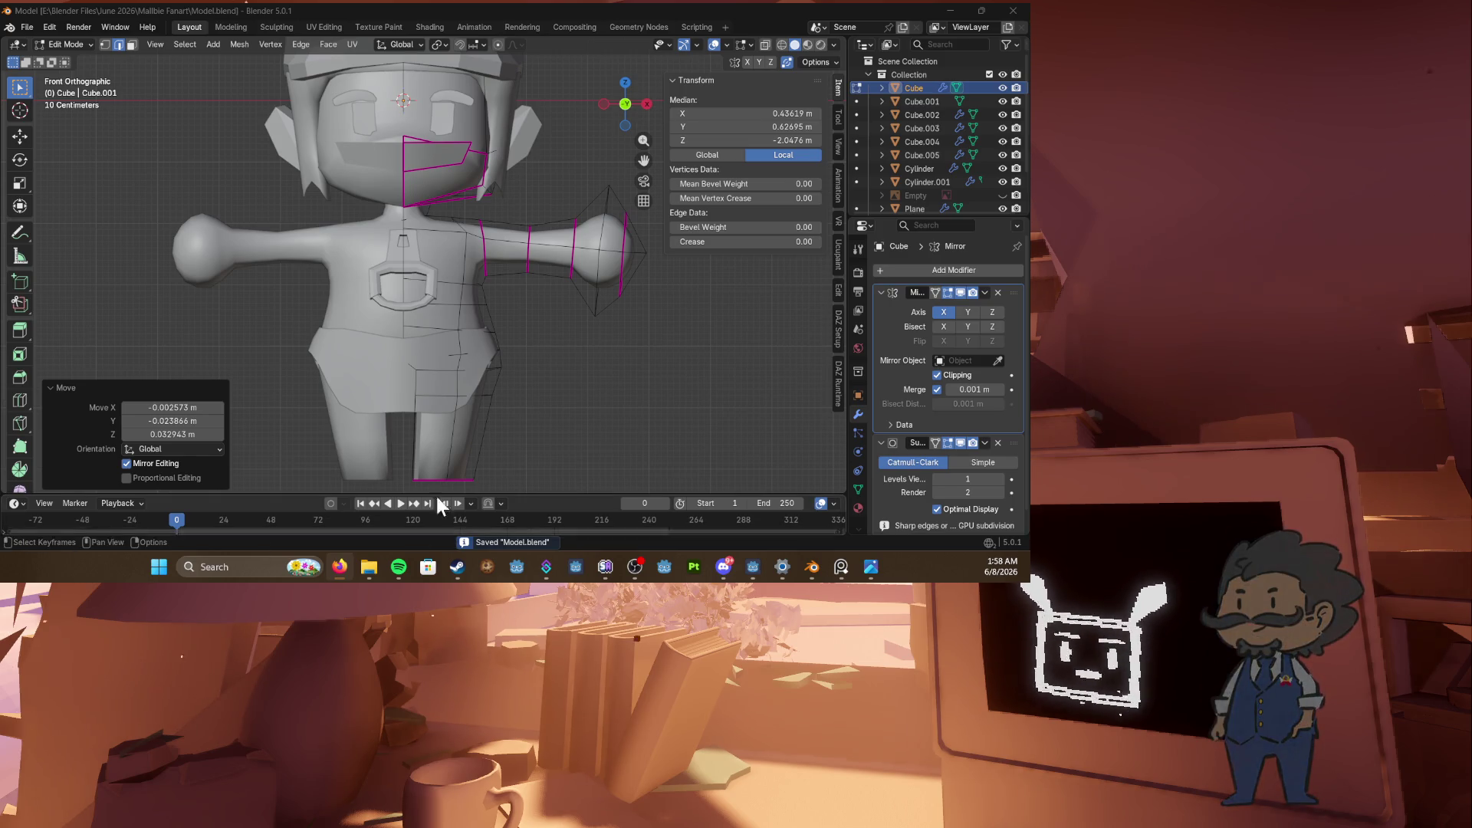
Step: Switch to face select and check the arm from the right side and front views
mouse_move(452, 291)
middle_mouse_down()
mouse_move(471, 305)
mouse_move(420, 285)
mouse_move(417, 263)
mouse_move(340, 265)
middle_mouse_up()
key("3")
key("KP_3")
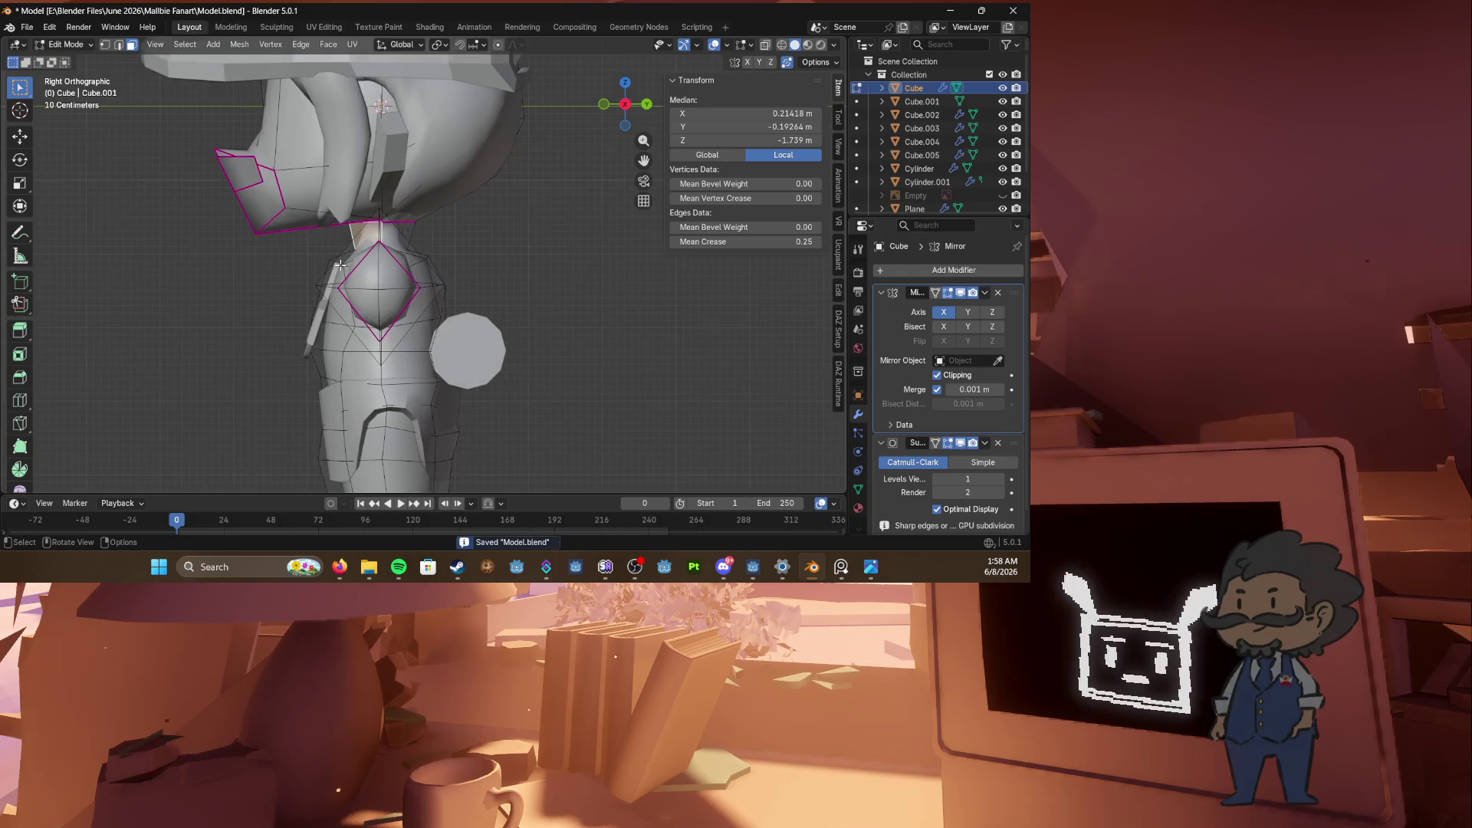
middle_click_drag(439, 261, 404, 265)
scroll(404, 265, "up", 2)
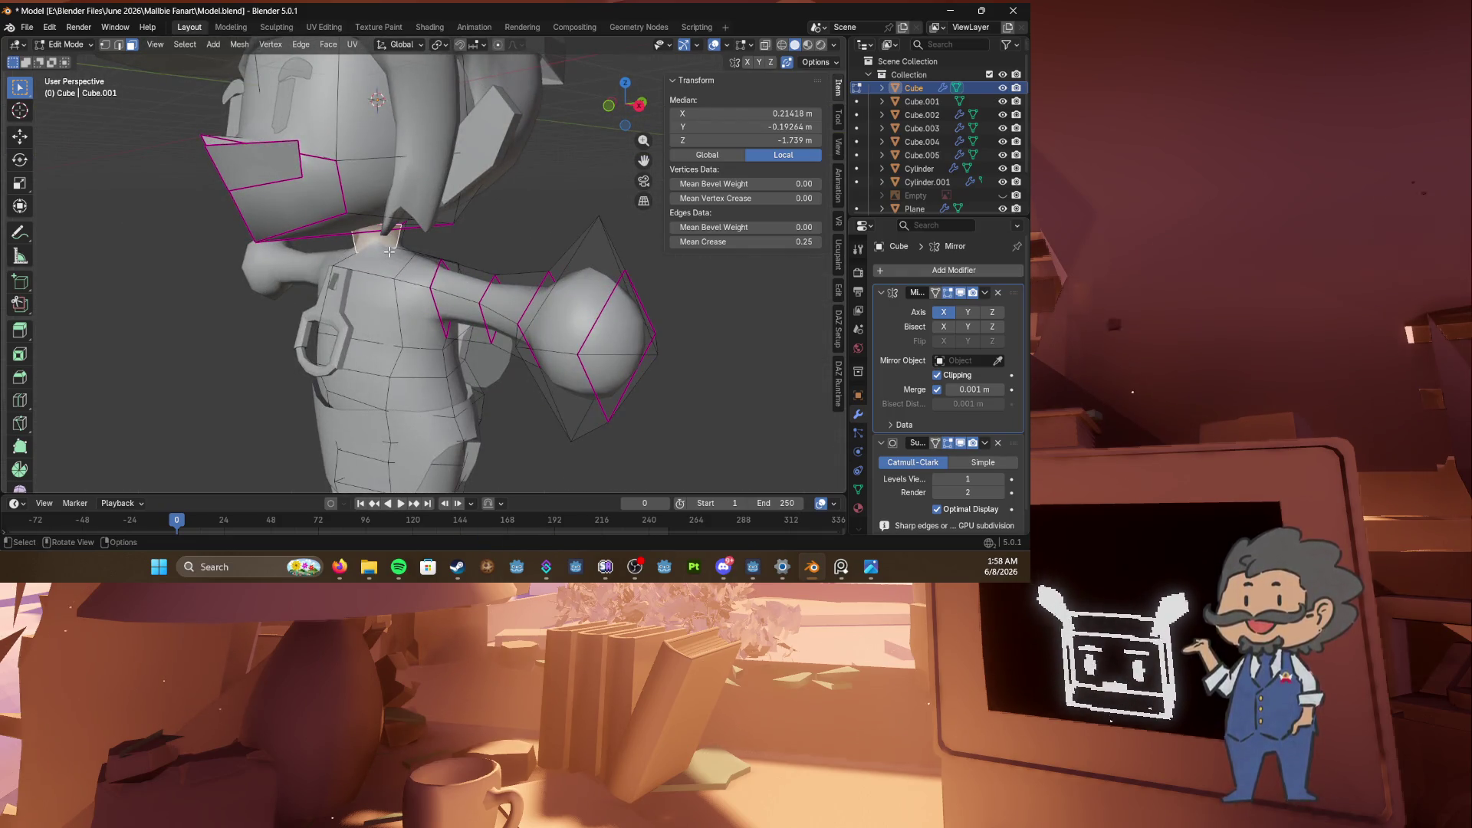
key("KP_1")
Step: In wireframe and vertex select, pick neck vertices and box-select the head and torso vertices
key("shift+z")
middle_click_drag(388, 246, 392, 219)
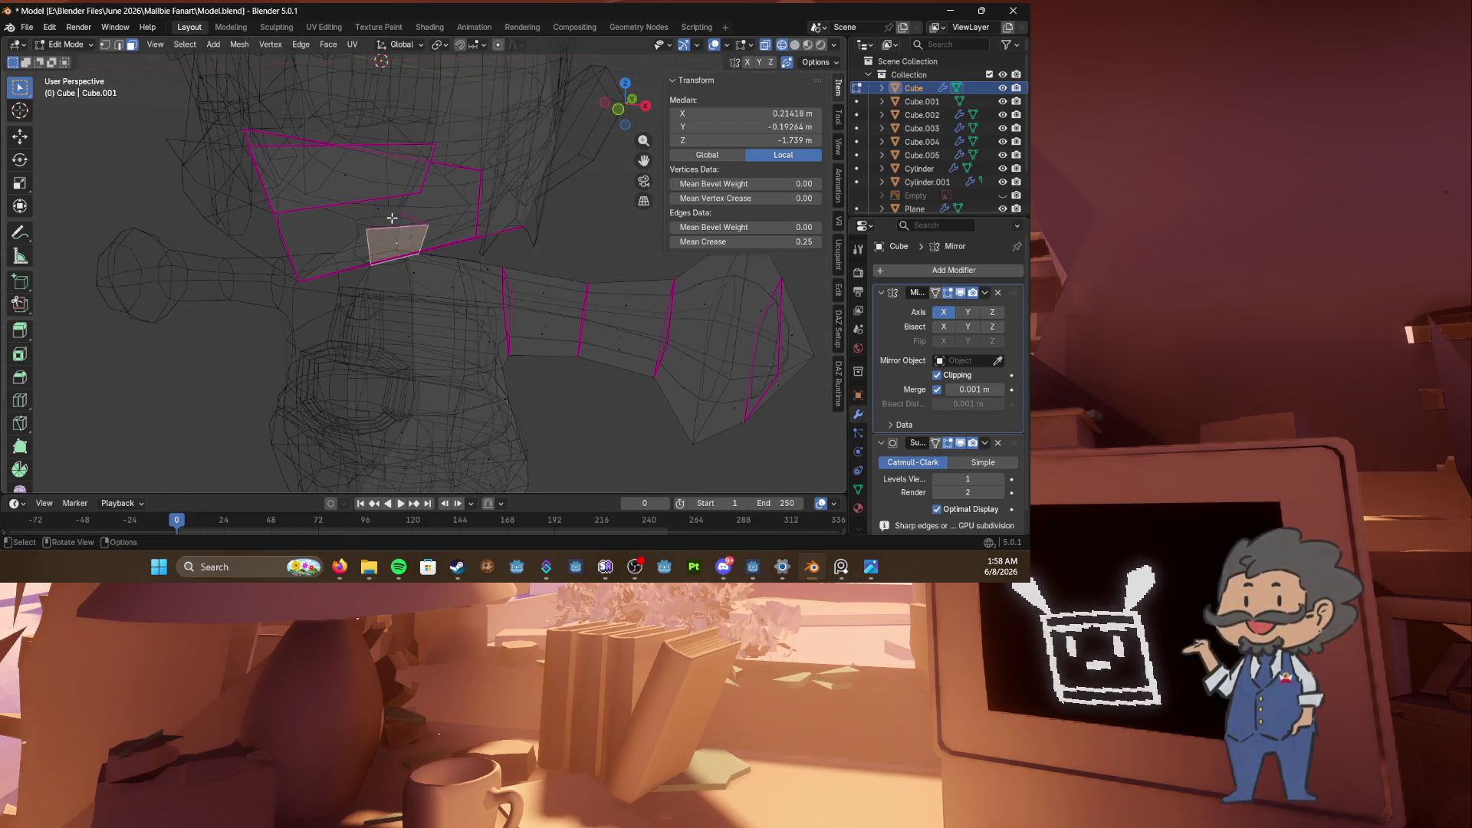
key("1")
left_click(399, 219)
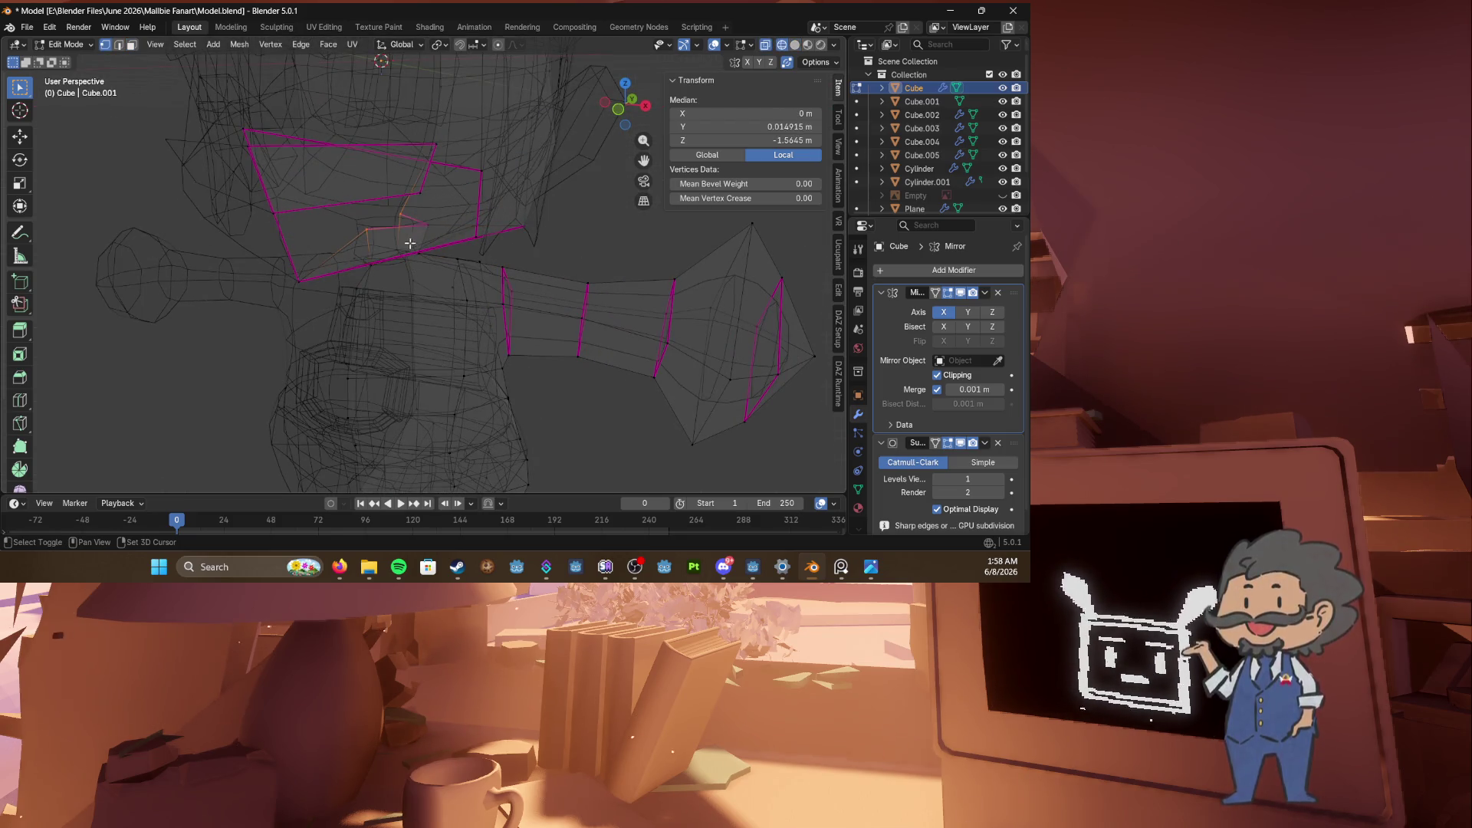
left_click(401, 237, "shift")
mouse_move(401, 237)
middle_mouse_down()
mouse_move(381, 280)
mouse_move(329, 273)
middle_mouse_up()
left_click(416, 262, "shift")
left_click(408, 247, "shift")
middle_click_drag(407, 247, 395, 248)
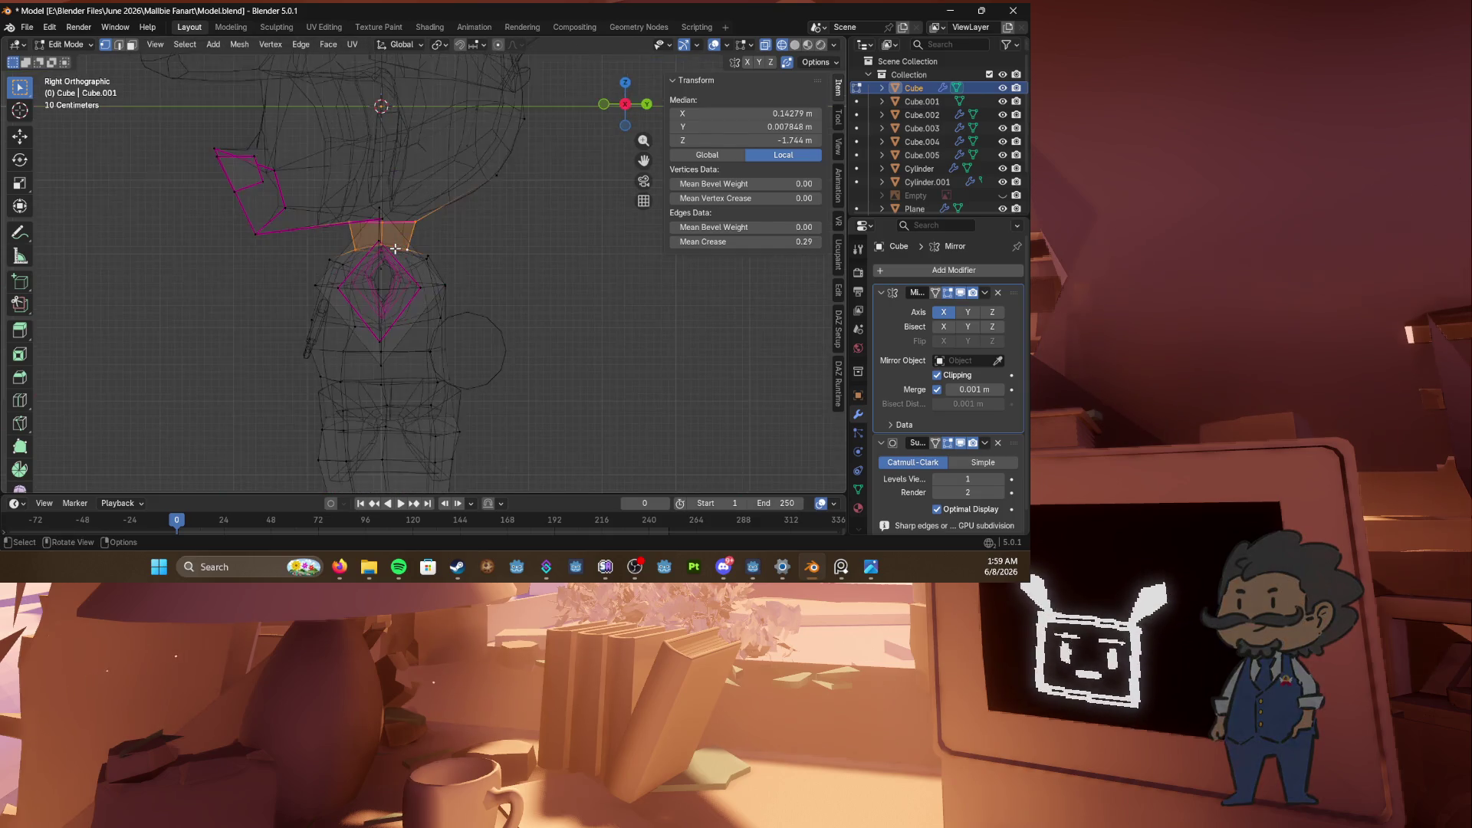
scroll(395, 248, "down", 5)
mouse_move(276, 138)
left_mouse_down()
mouse_move(510, 247)
mouse_move(518, 269)
left_mouse_up()
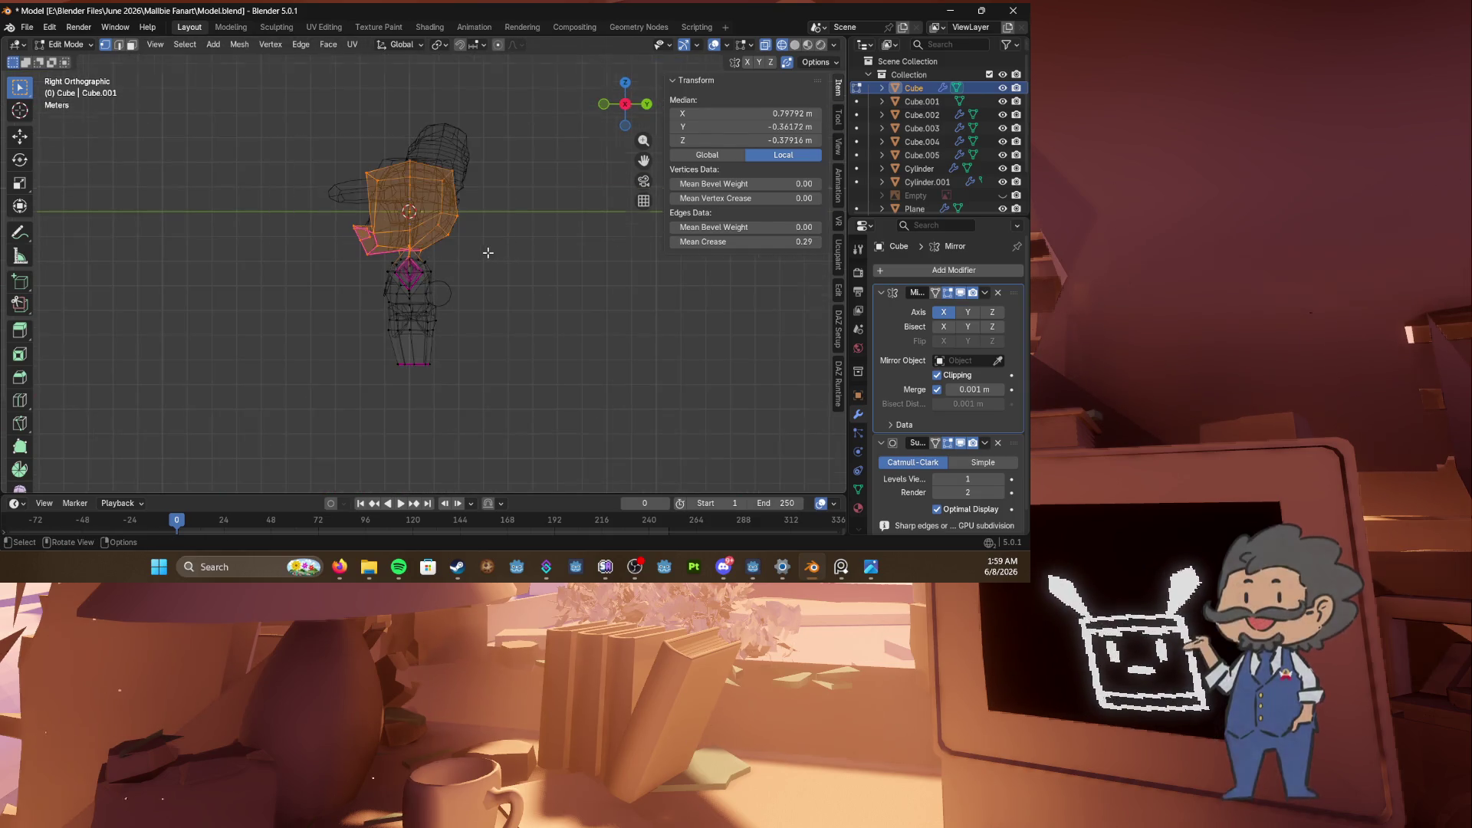
scroll(488, 252, "up", 3)
left_click_drag(512, 451, 286, 272)
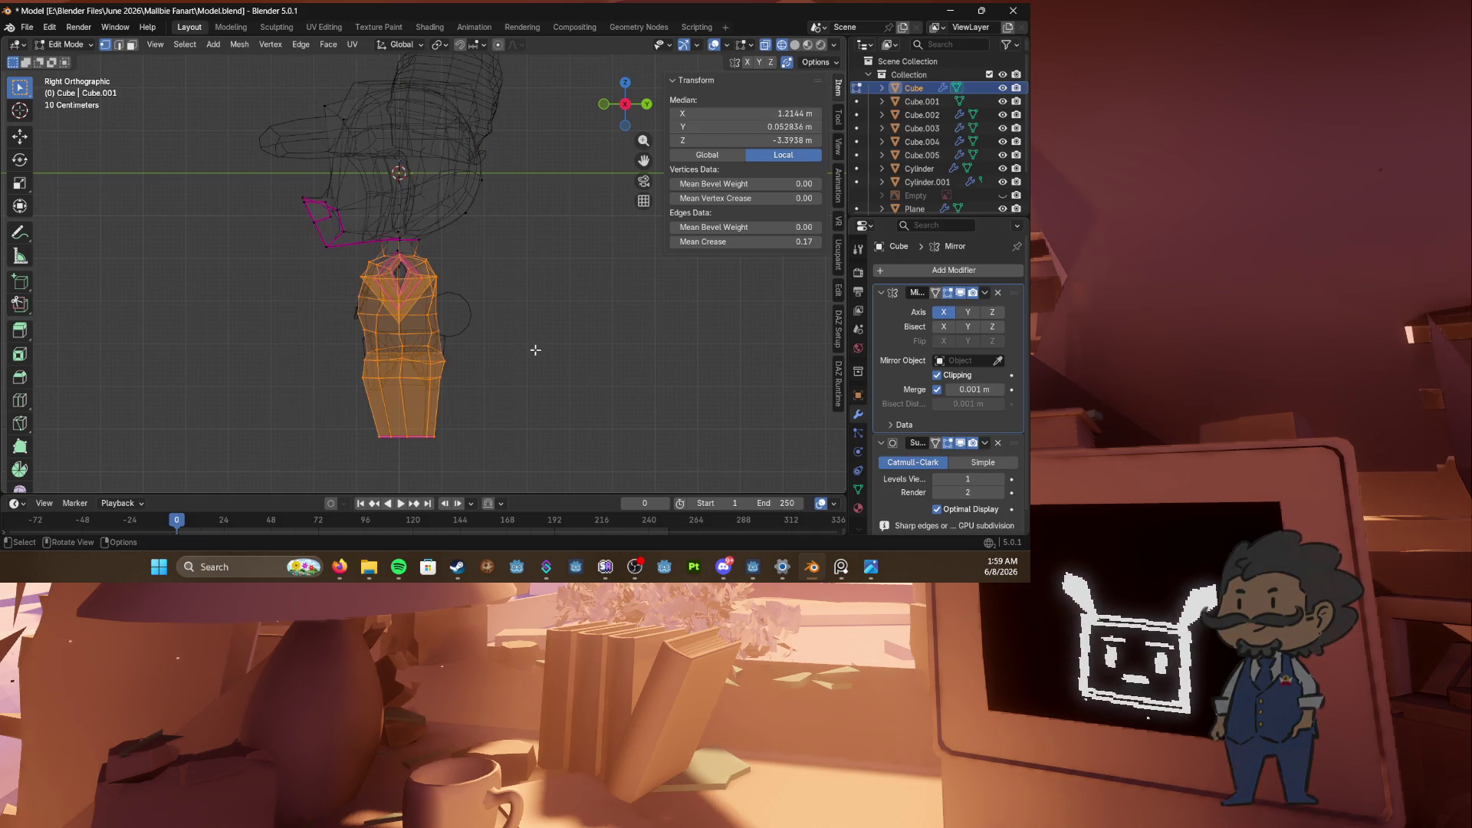
Step: Select the edges at the top of the torso and move them in right side view
key("Tab")
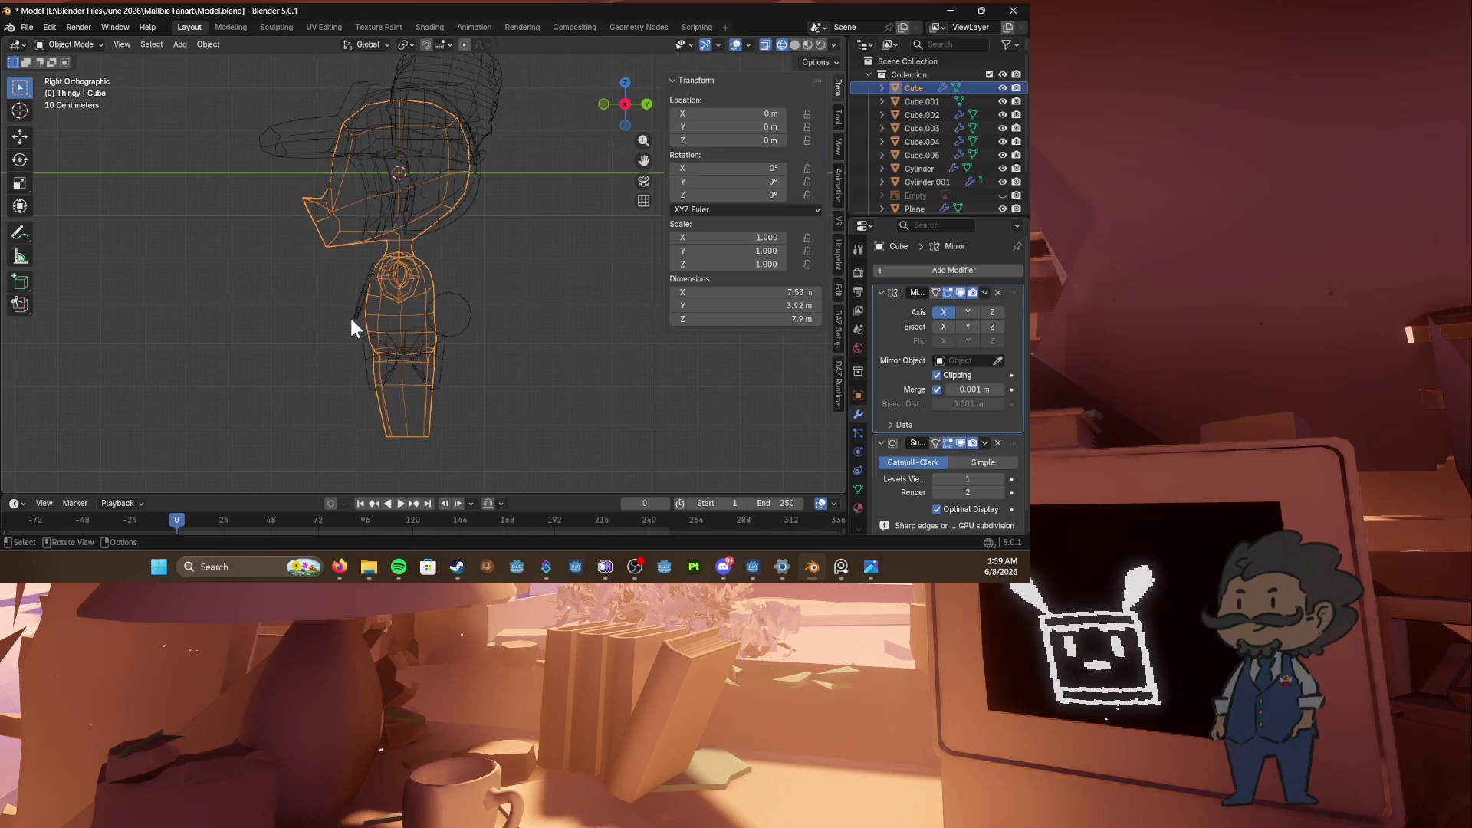
key("Tab")
key("g")
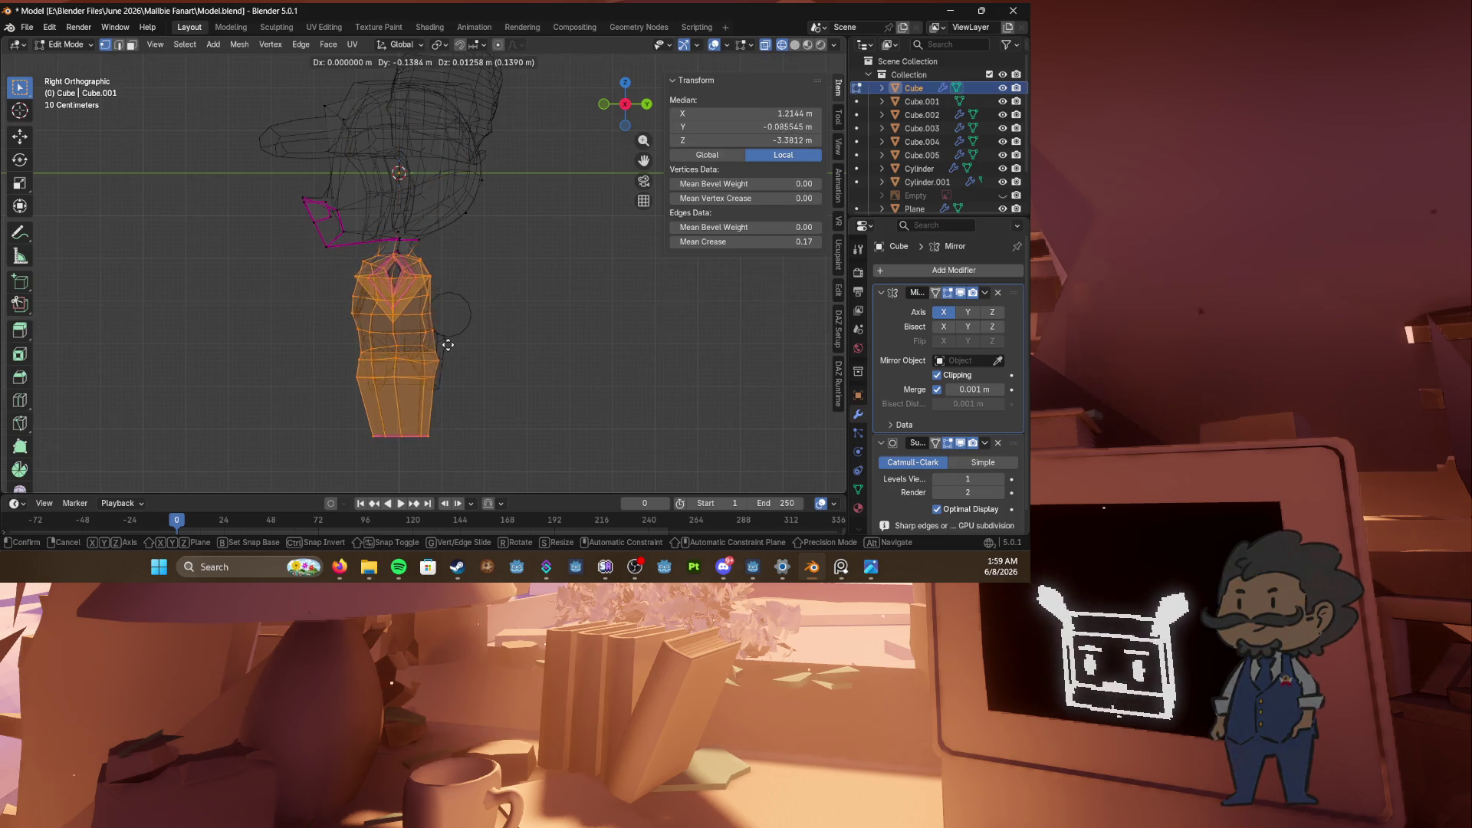
key("Escape")
middle_click_drag(447, 345, 415, 310)
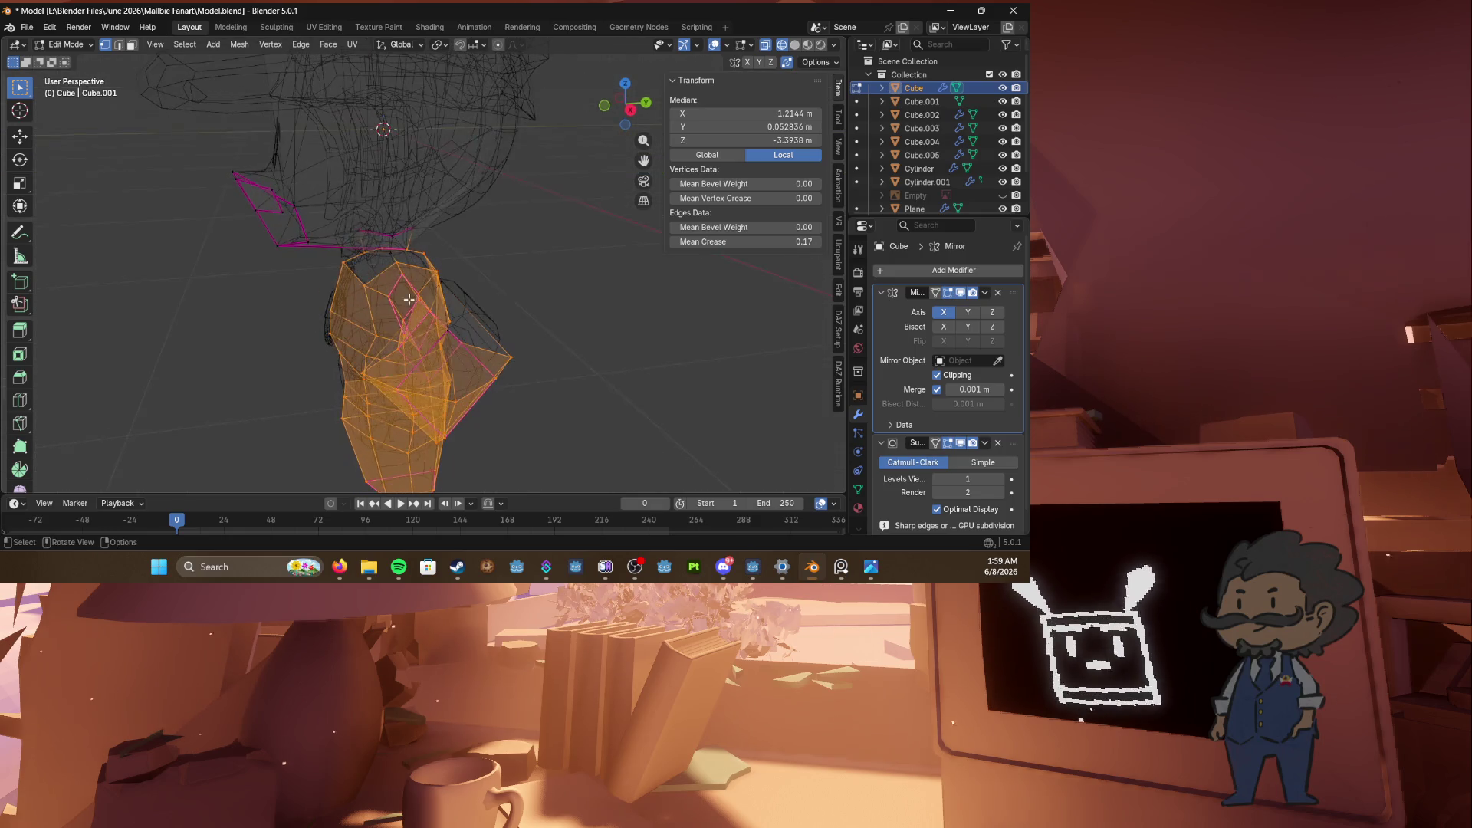
left_click(408, 250, "shift")
middle_click_drag(411, 256, 414, 243)
left_click(413, 234, "shift")
key("KP_3")
key("g")
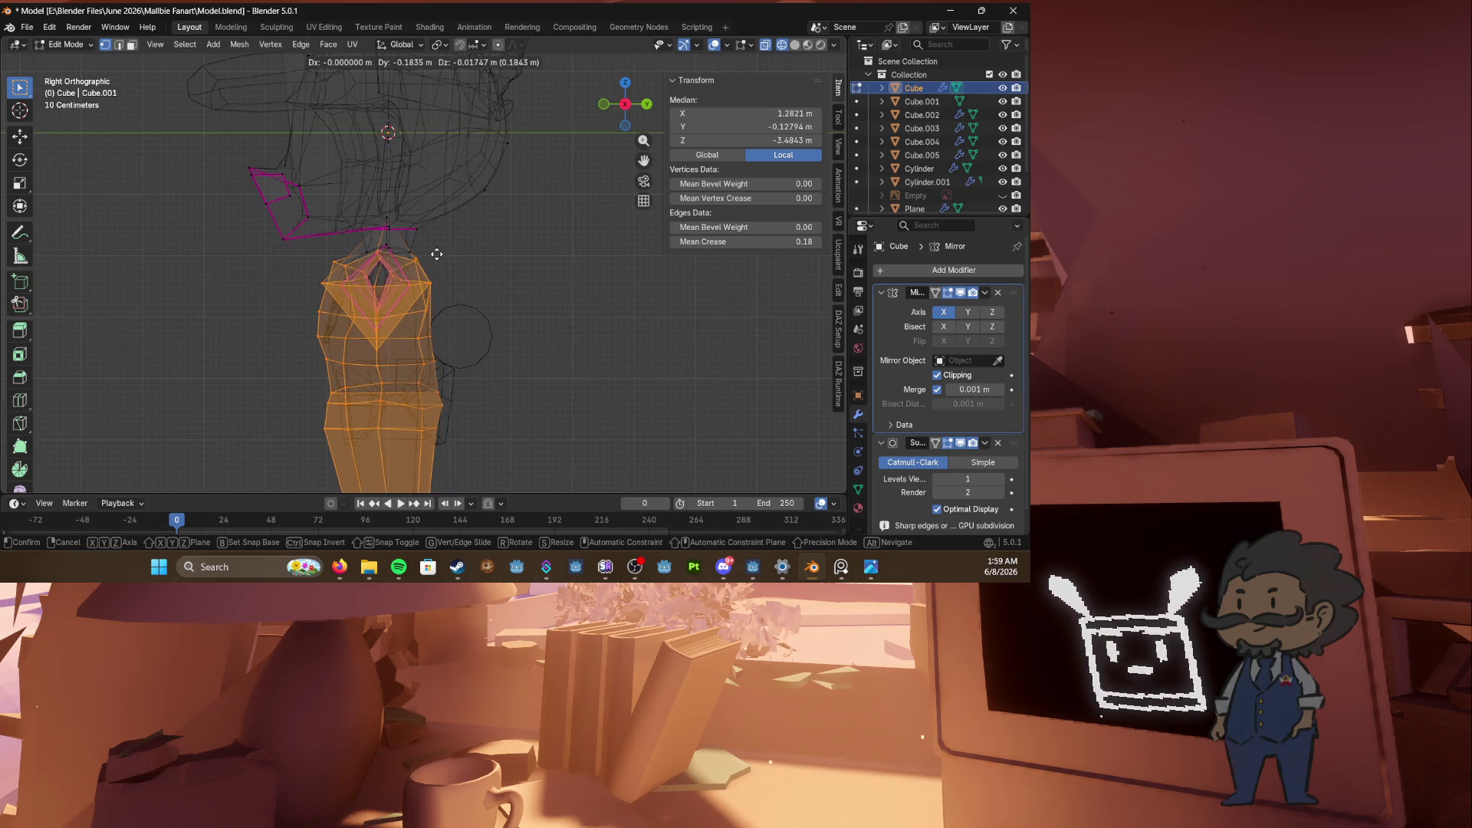
left_click(430, 253)
scroll(430, 253, "up", 3)
middle_click_drag(430, 253, 345, 277)
scroll(345, 276, "up", 1)
Step: Shift a vertex sideways, delete the stray vertex, and save
left_click(355, 246)
key("g")
left_click(411, 253)
middle_click_drag(371, 262, 230, 302)
key("g")
key("Escape")
key("x")
left_click(335, 256)
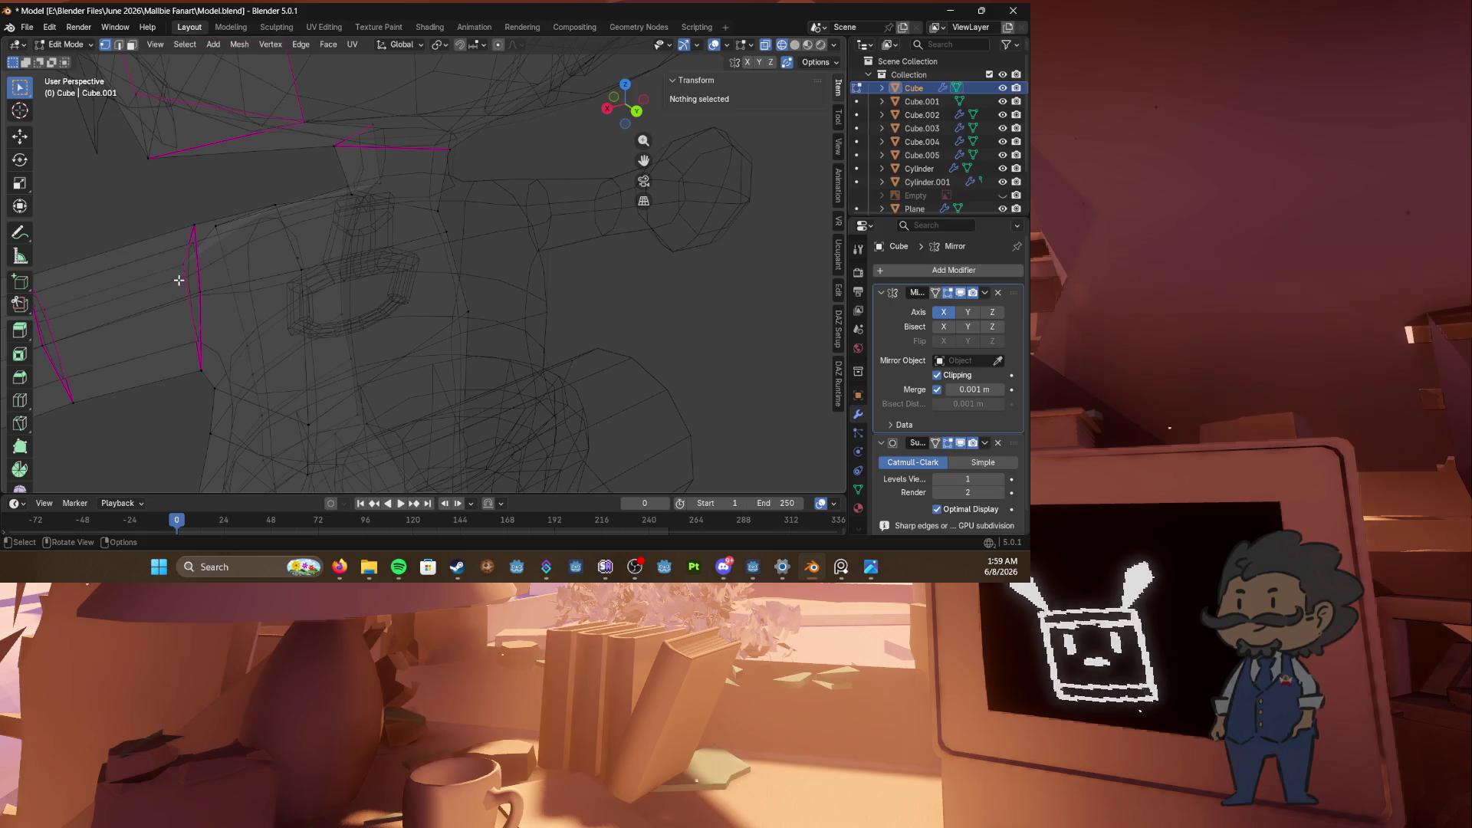
left_click(1149, 727)
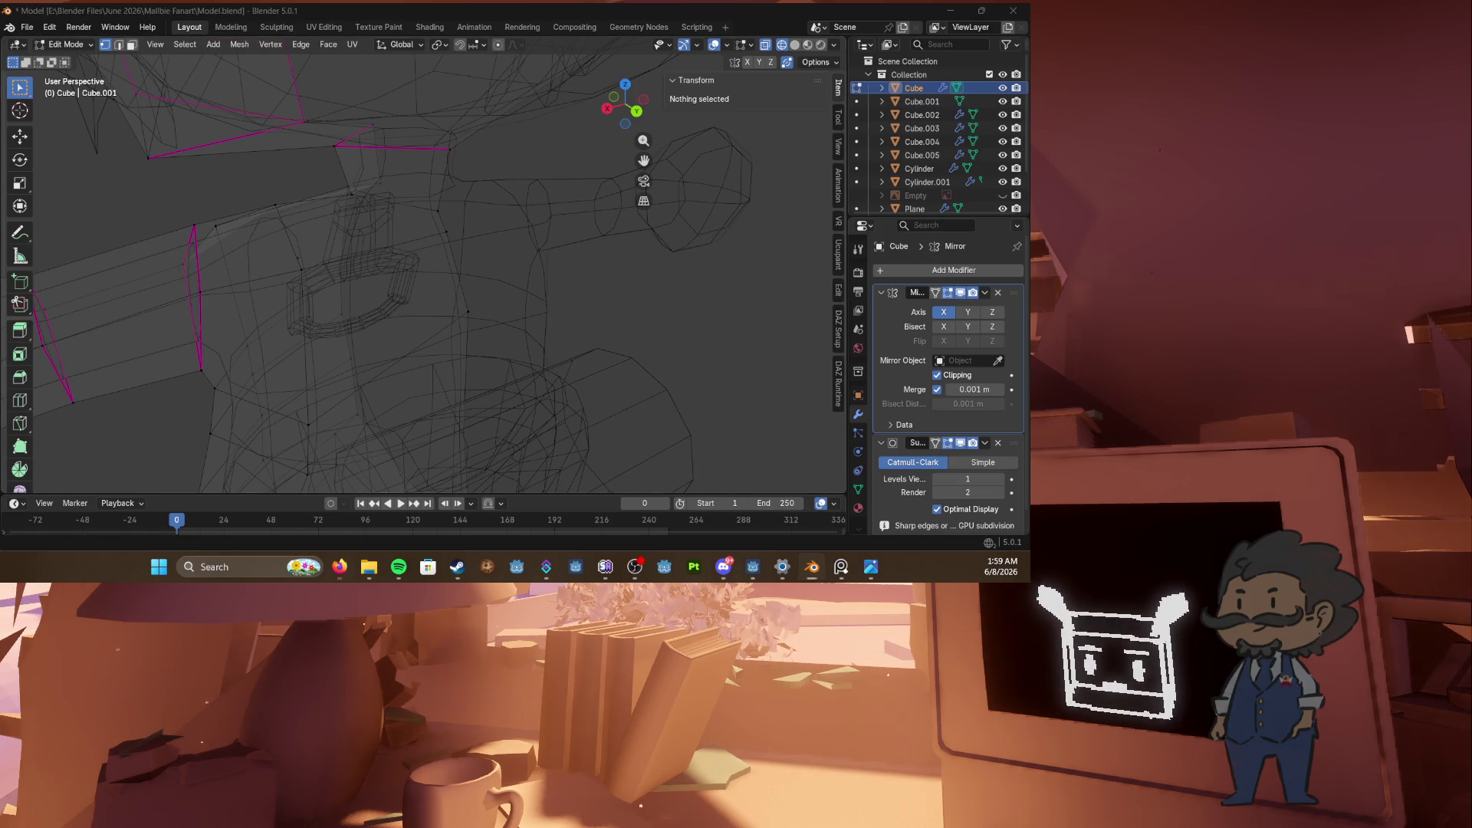
middle_click_drag(491, 291, 526, 269)
key("ctrl+s")
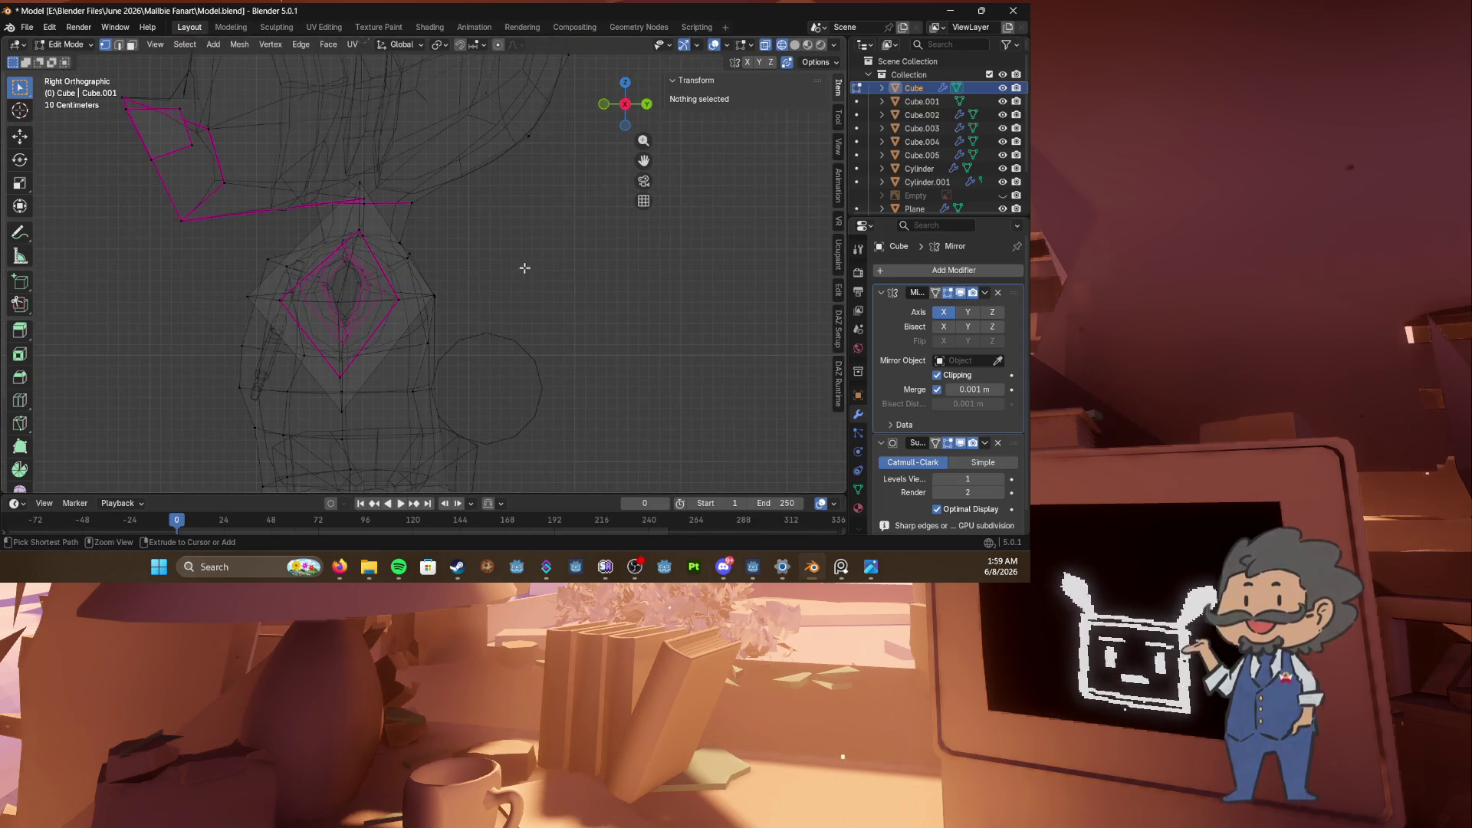
Step: Slide the neck vertex by 0.274, then move it -0.040445 m in Y and 0.015167 m in Z, saving
left_click(410, 238)
key("KP_3")
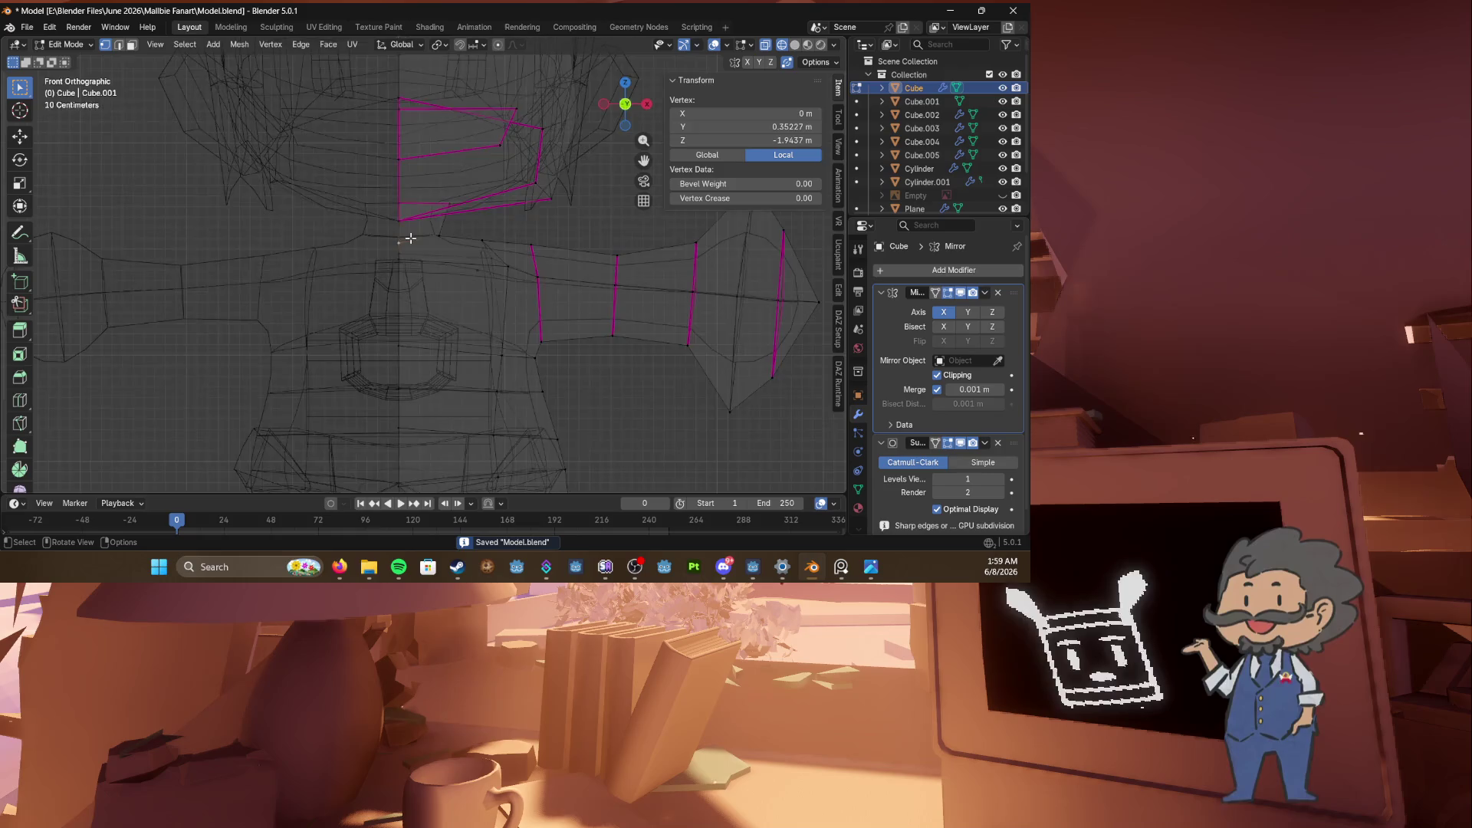
key("g")
key("g")
left_click(412, 232)
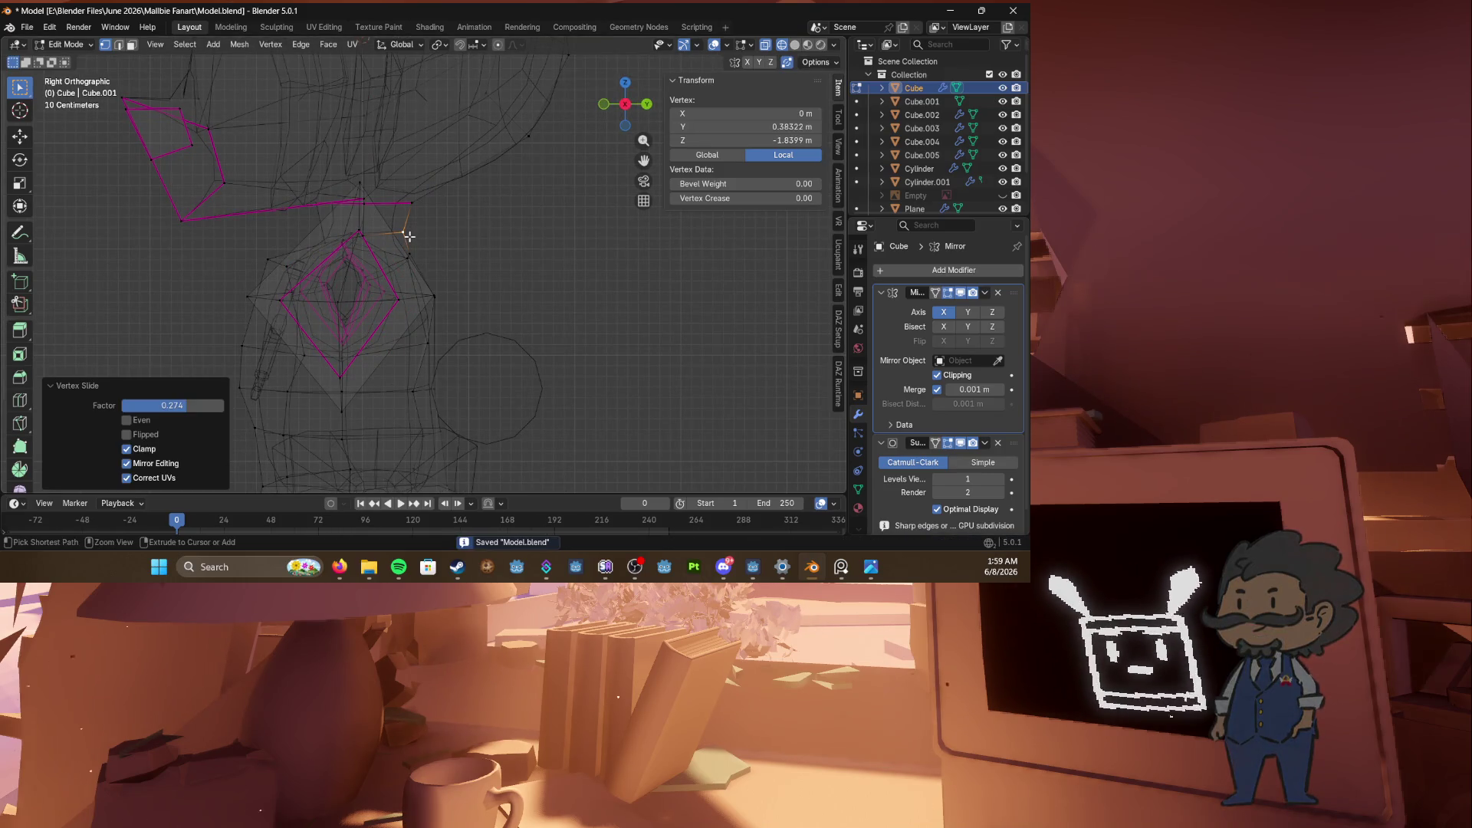
key("ctrl+s")
key("g")
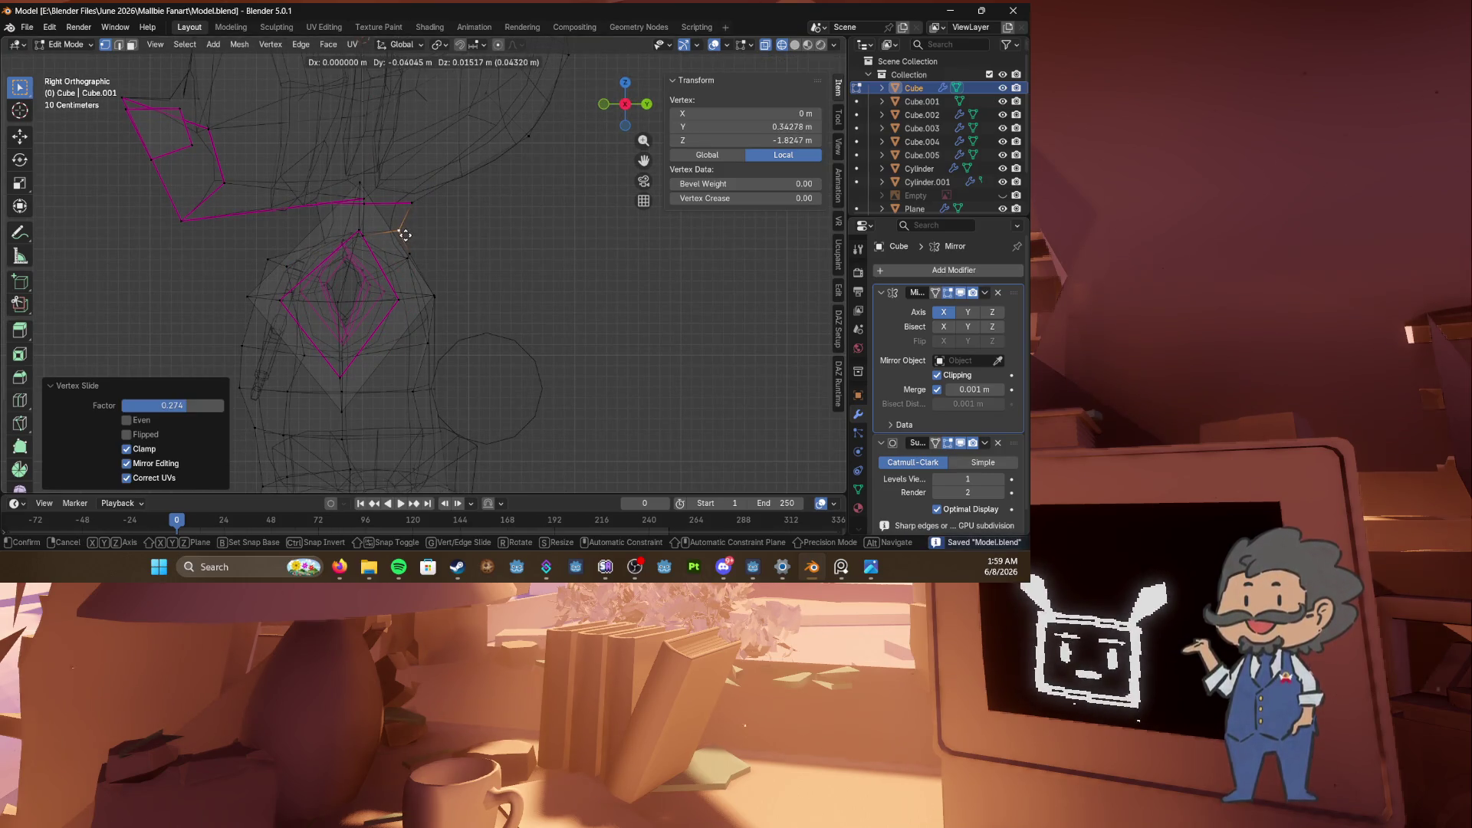
left_click(402, 233)
key("ctrl+s")
scroll(405, 235, "down", 2)
middle_click_drag(405, 236, 483, 240)
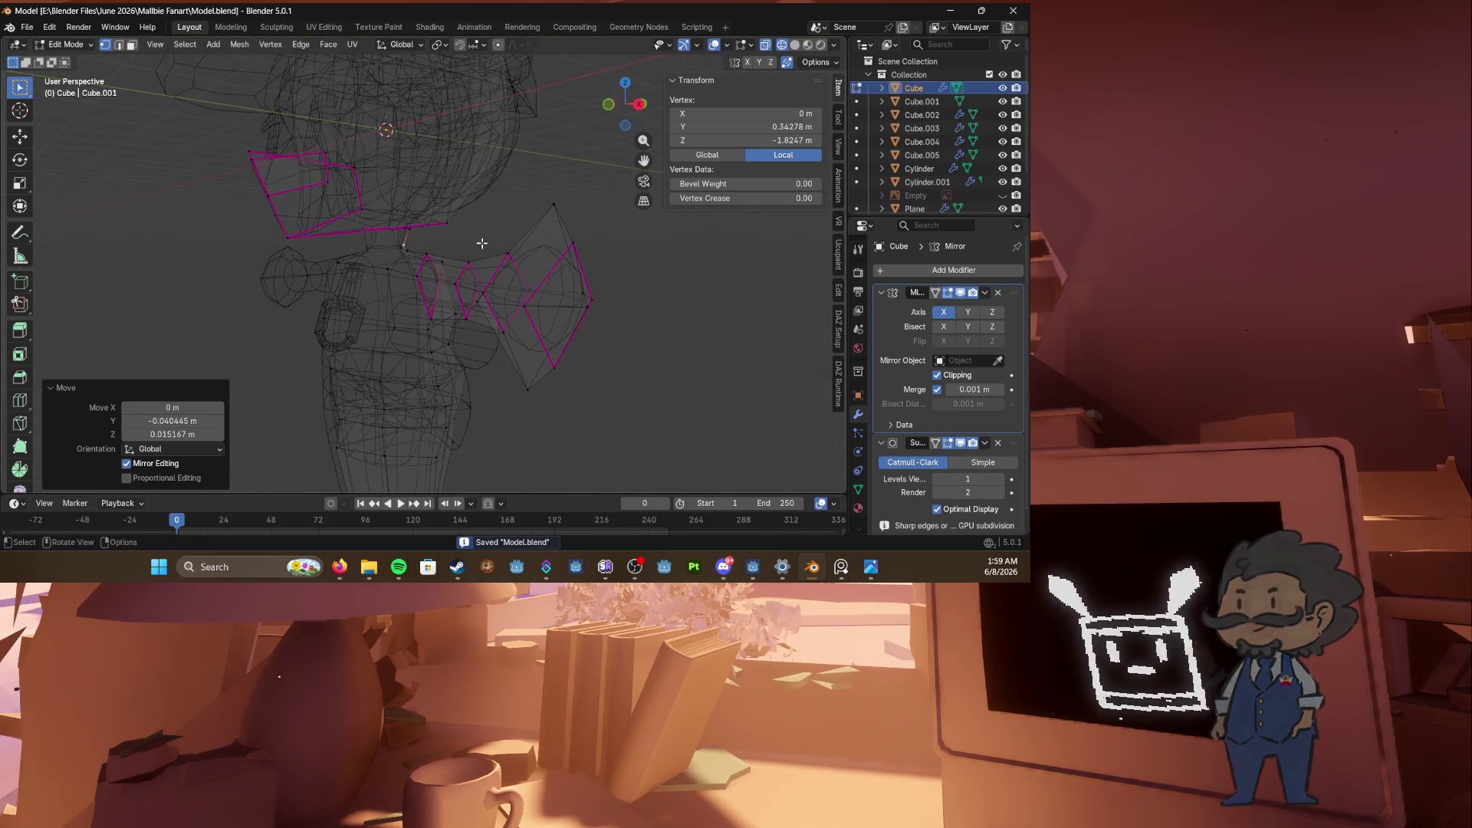
key("Tab")
Step: Switch to solid shading and move Cylinder.001 slightly back along Y
left_click(342, 308)
key("shift+z")
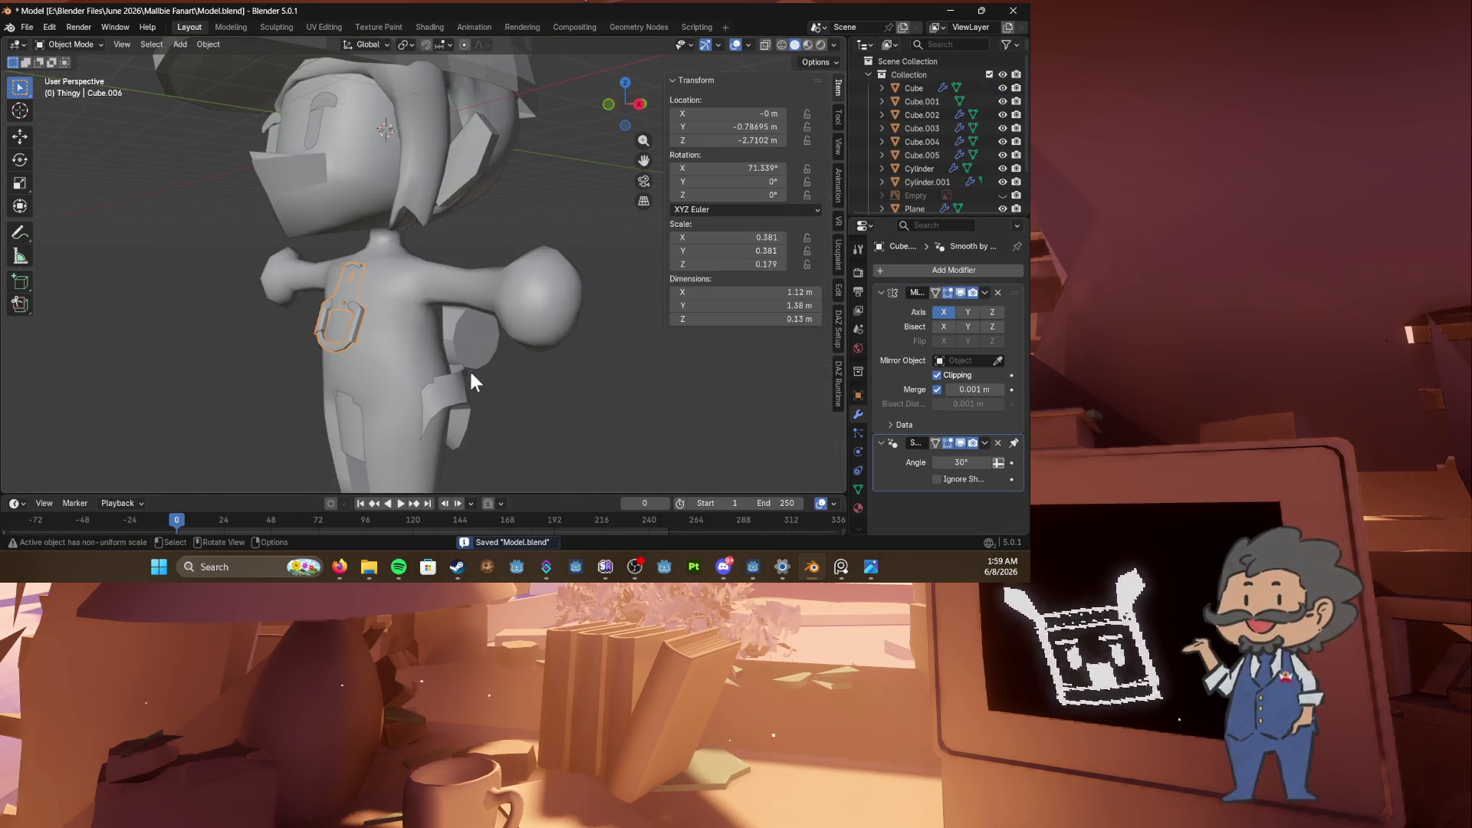
mouse_move(470, 371)
middle_mouse_down()
mouse_move(516, 367)
mouse_move(428, 376)
middle_mouse_up()
left_click(430, 370)
left_click(460, 338, "shift")
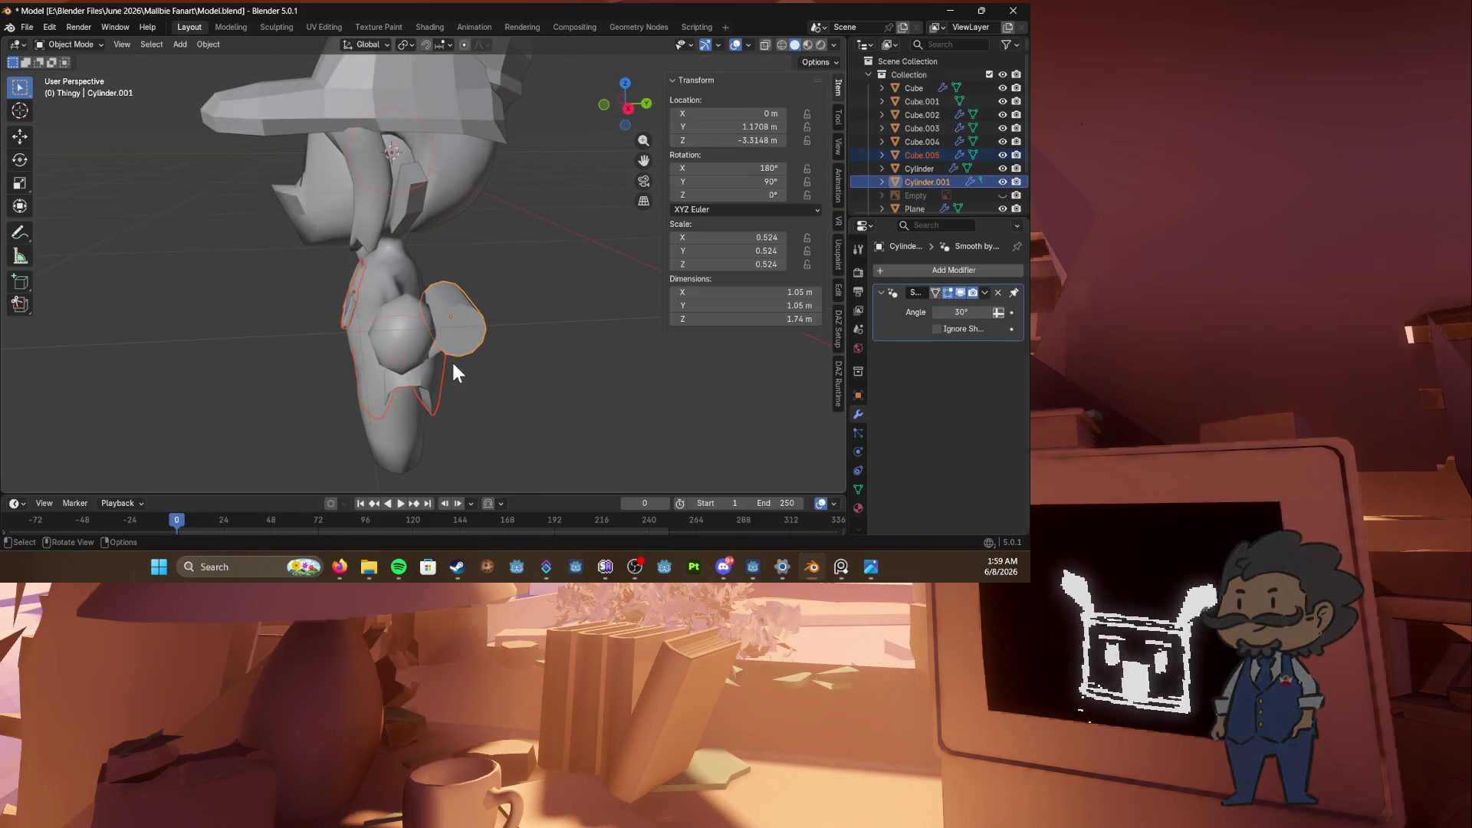
key("g")
key("y")
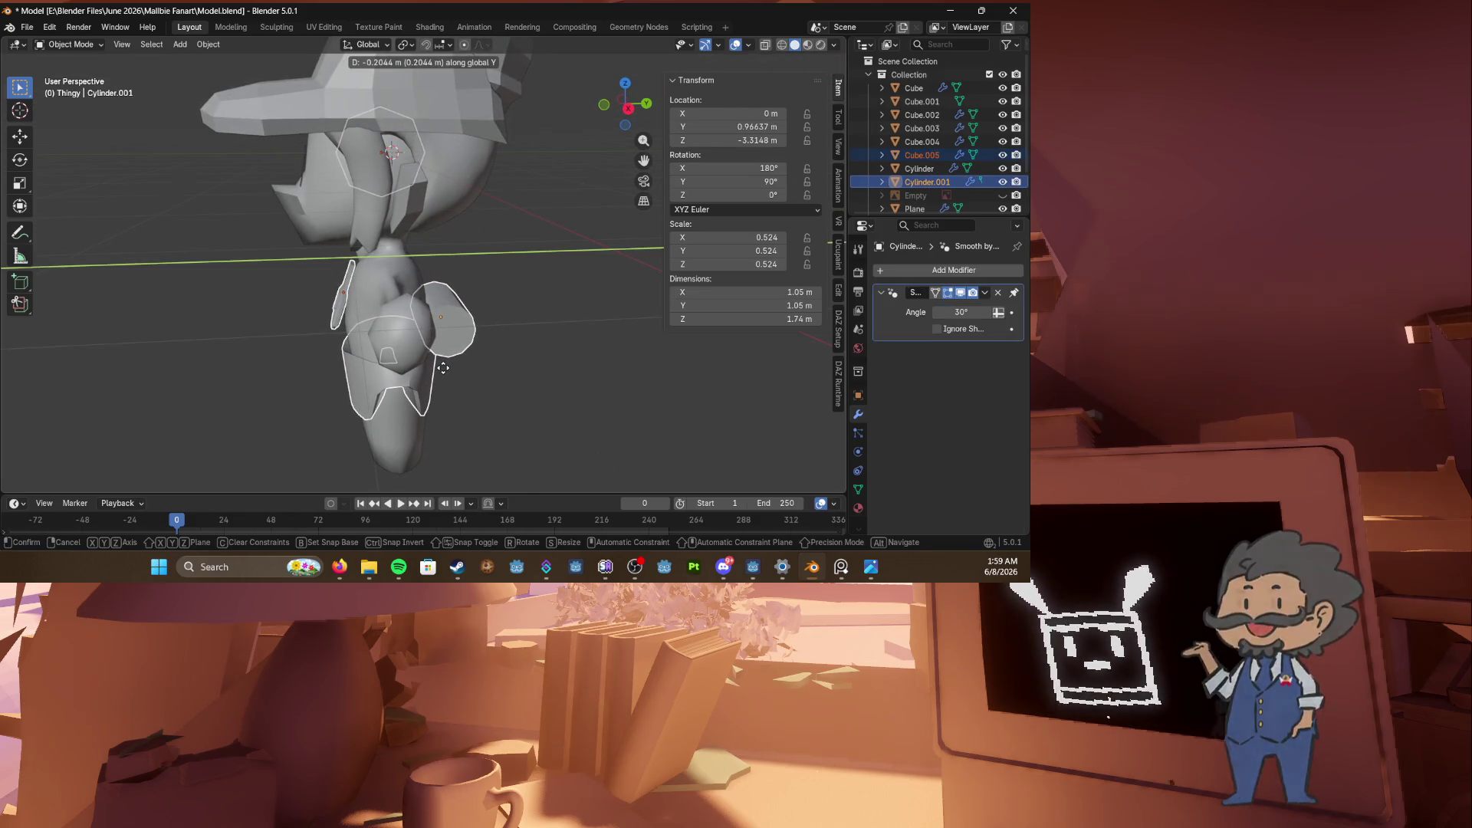
left_click(436, 365)
mouse_move(436, 365)
middle_mouse_down()
mouse_move(593, 368)
mouse_move(526, 383)
mouse_move(480, 381)
mouse_move(521, 348)
mouse_move(598, 343)
mouse_move(461, 342)
middle_mouse_up()
key("g")
left_click(495, 383)
Step: Hide the body and enter Edit Mode on the face mesh Cube.005
key("Tab")
mouse_move(499, 276)
middle_mouse_down()
mouse_move(407, 261)
mouse_move(384, 238)
middle_mouse_up()
key("Tab")
left_click(374, 228)
key("h")
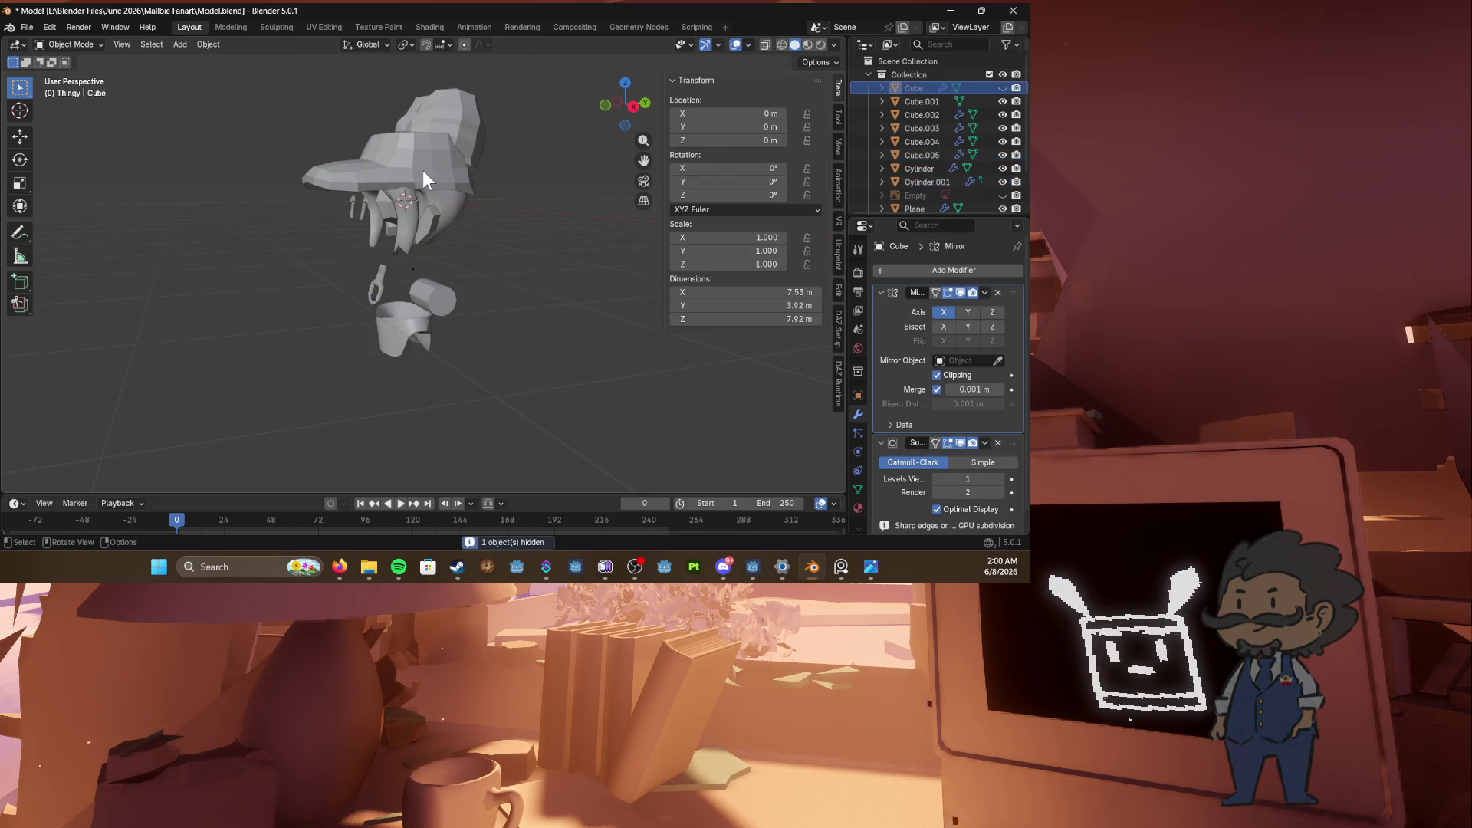
left_click(423, 180)
left_click(400, 213)
scroll(400, 214, "up", 3)
key("Tab")
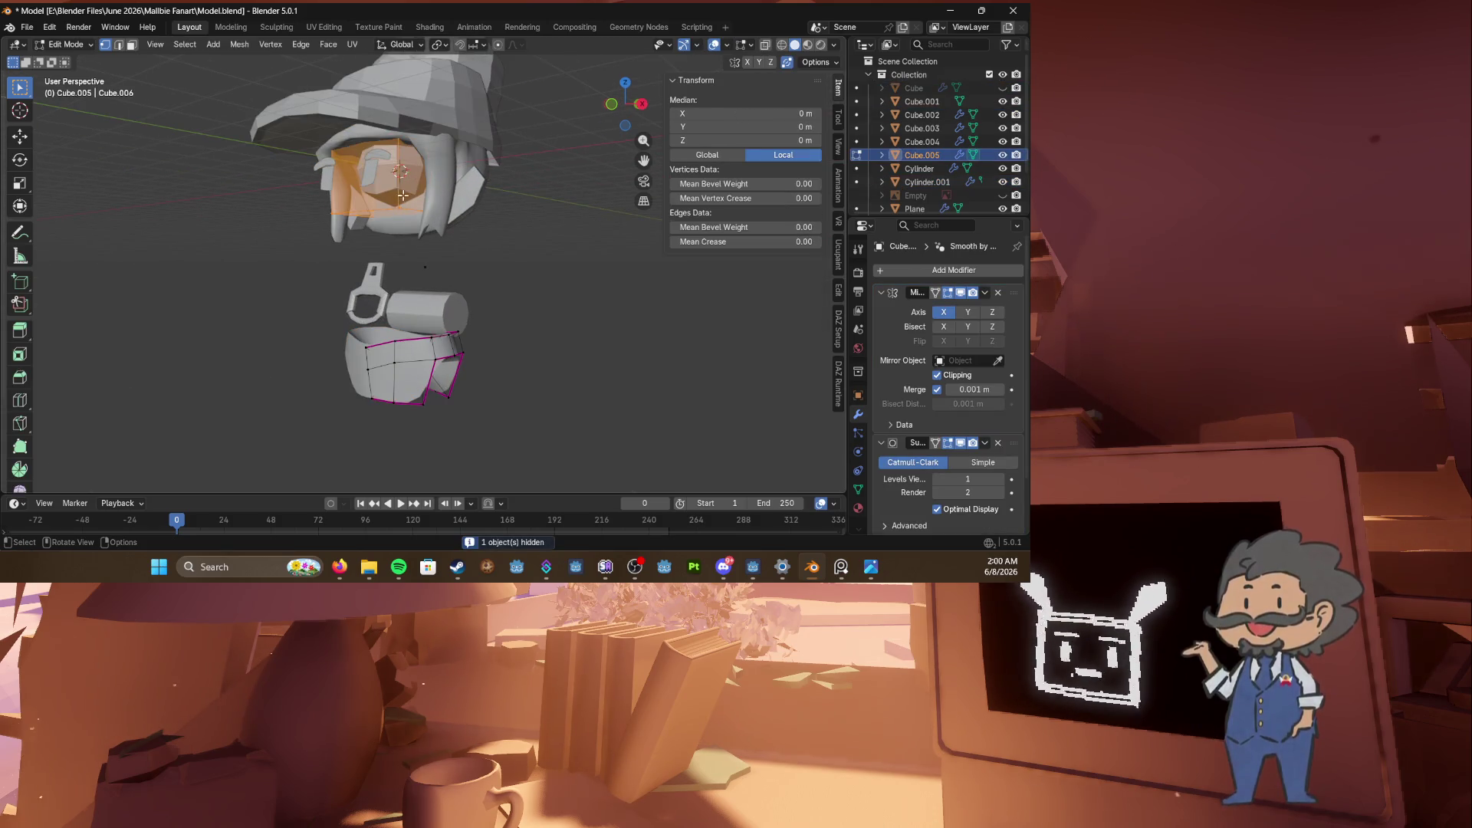
Step: Select the unwanted connected face piece with Ctrl+L, delete it and save
left_click(398, 206)
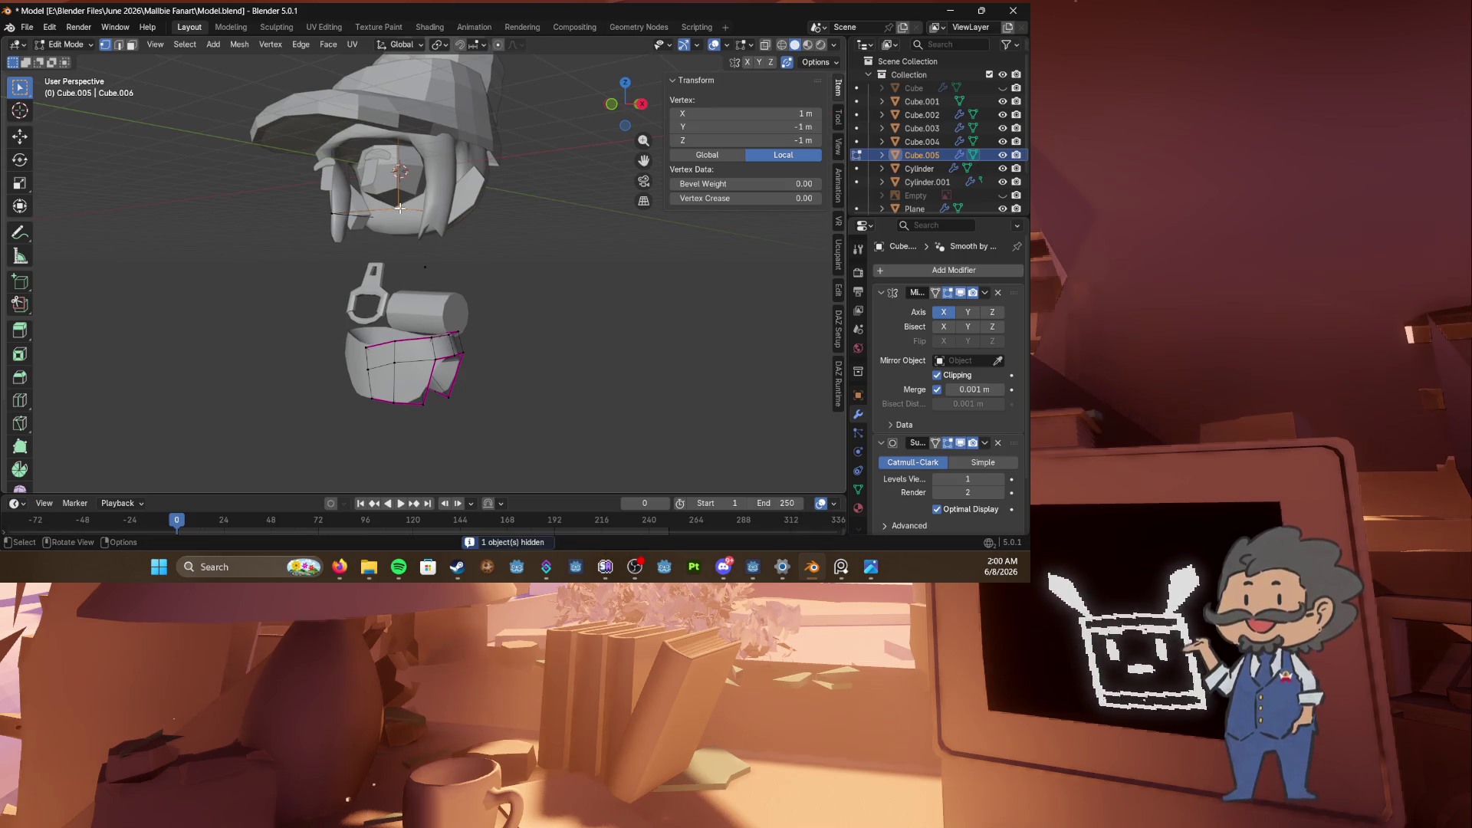
key("ctrl+l")
key("x")
left_click(399, 209)
key("ctrl+s")
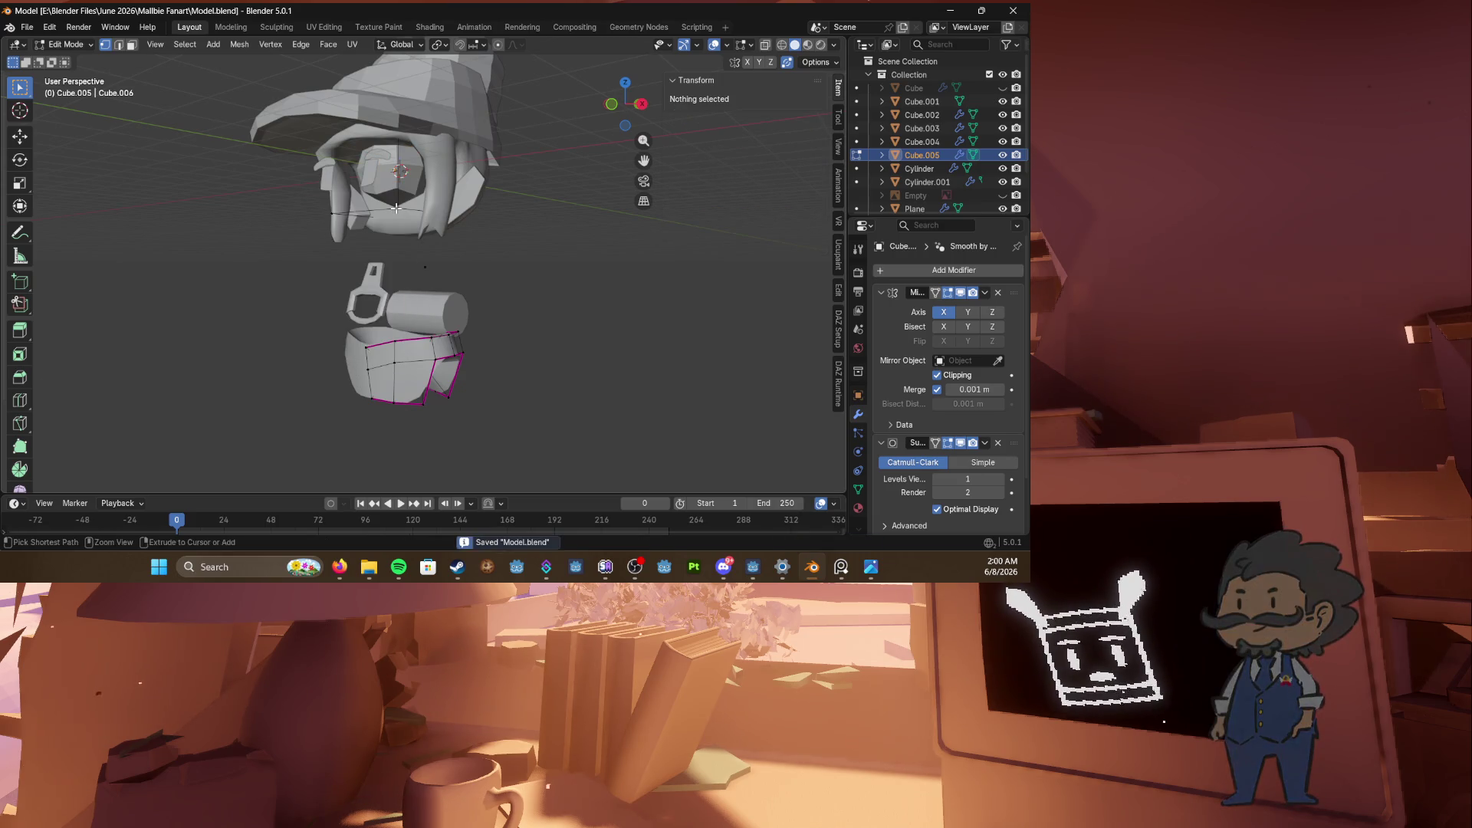
Step: Knife-cut the face mesh, delete the cut-off geometry and save
key("k")
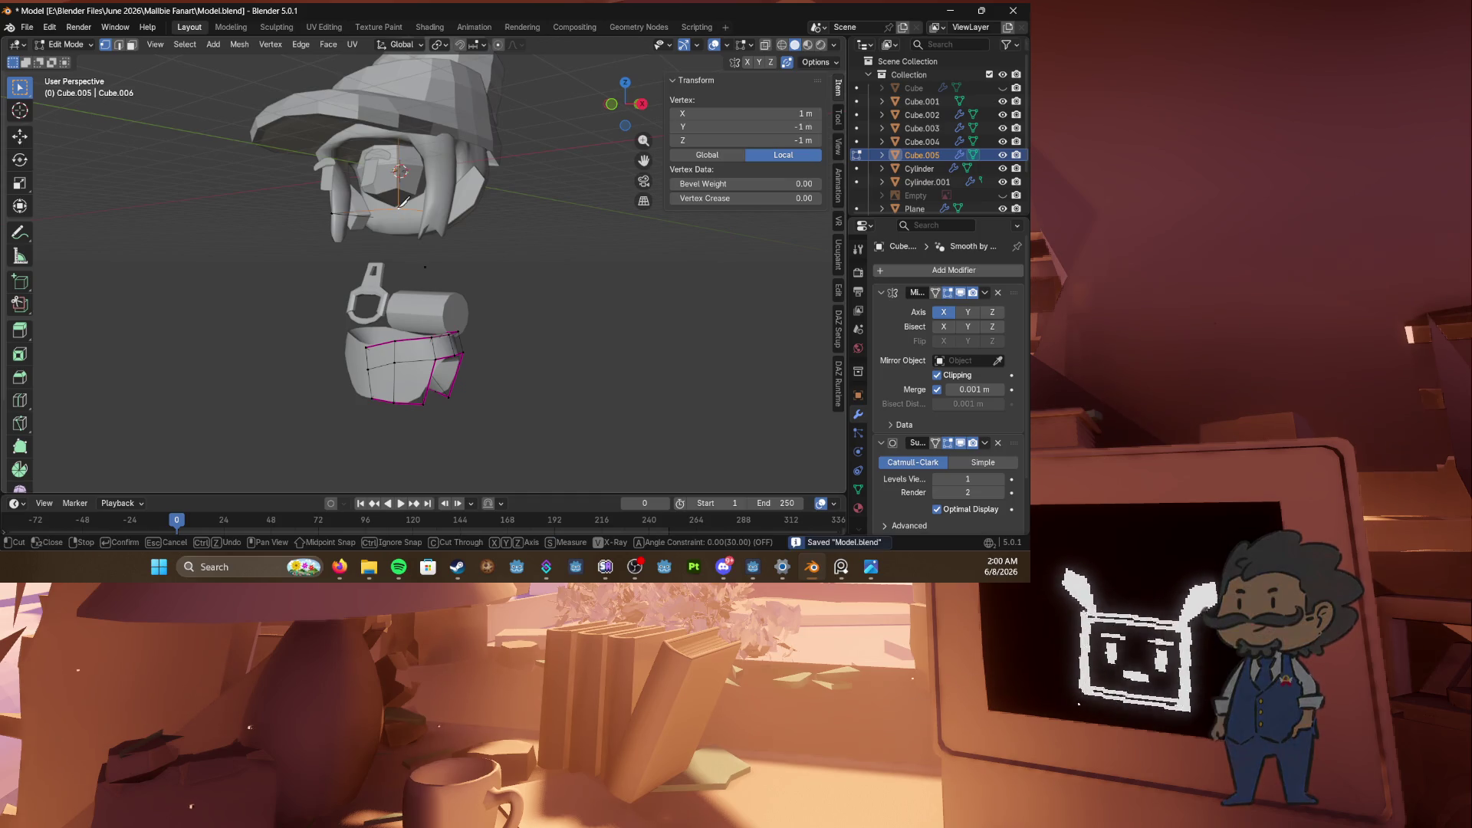
key("Return")
key("x")
left_click(396, 205)
key("ctrl+s")
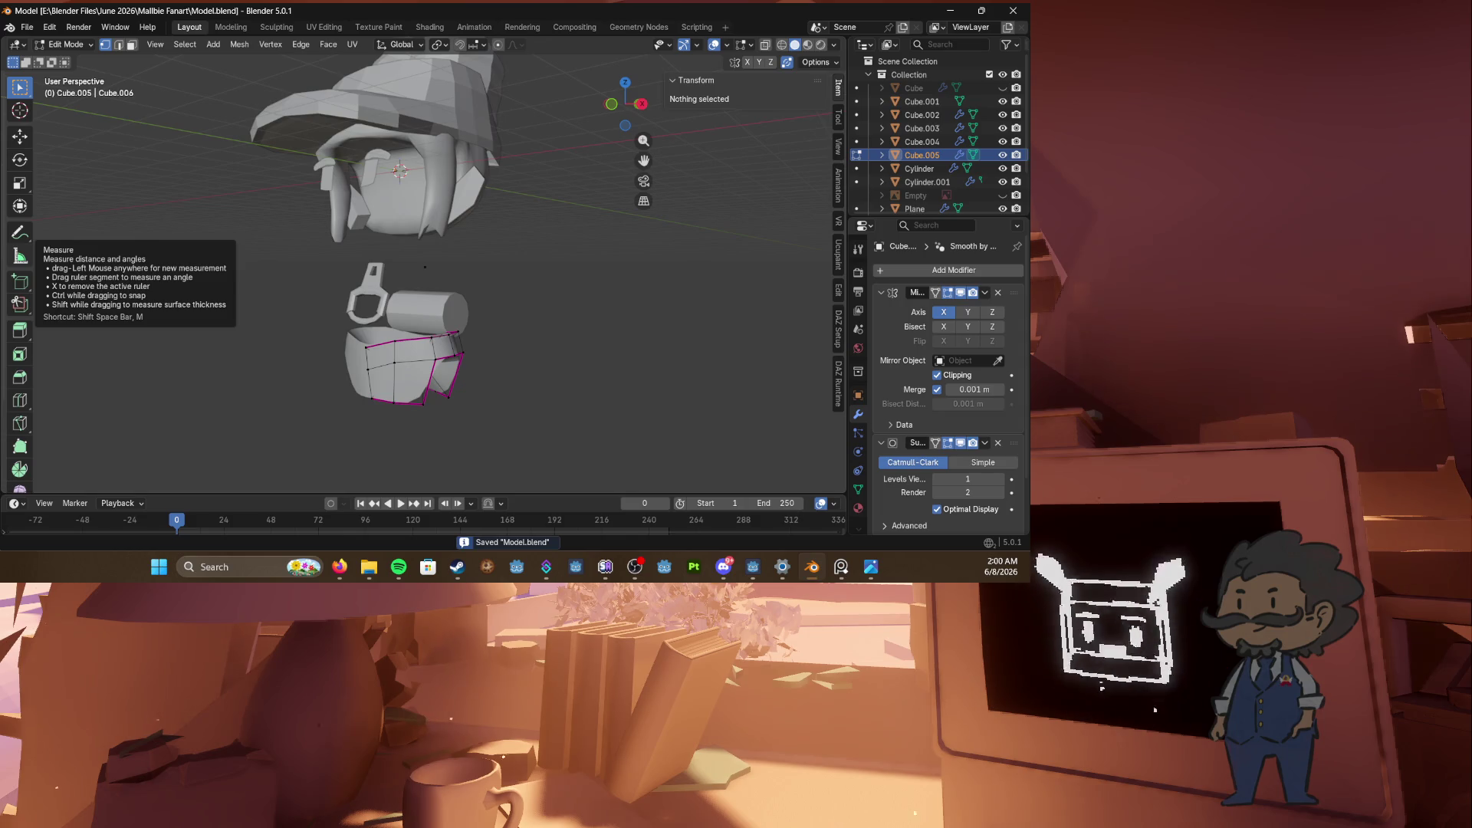
key("alt+Tab")
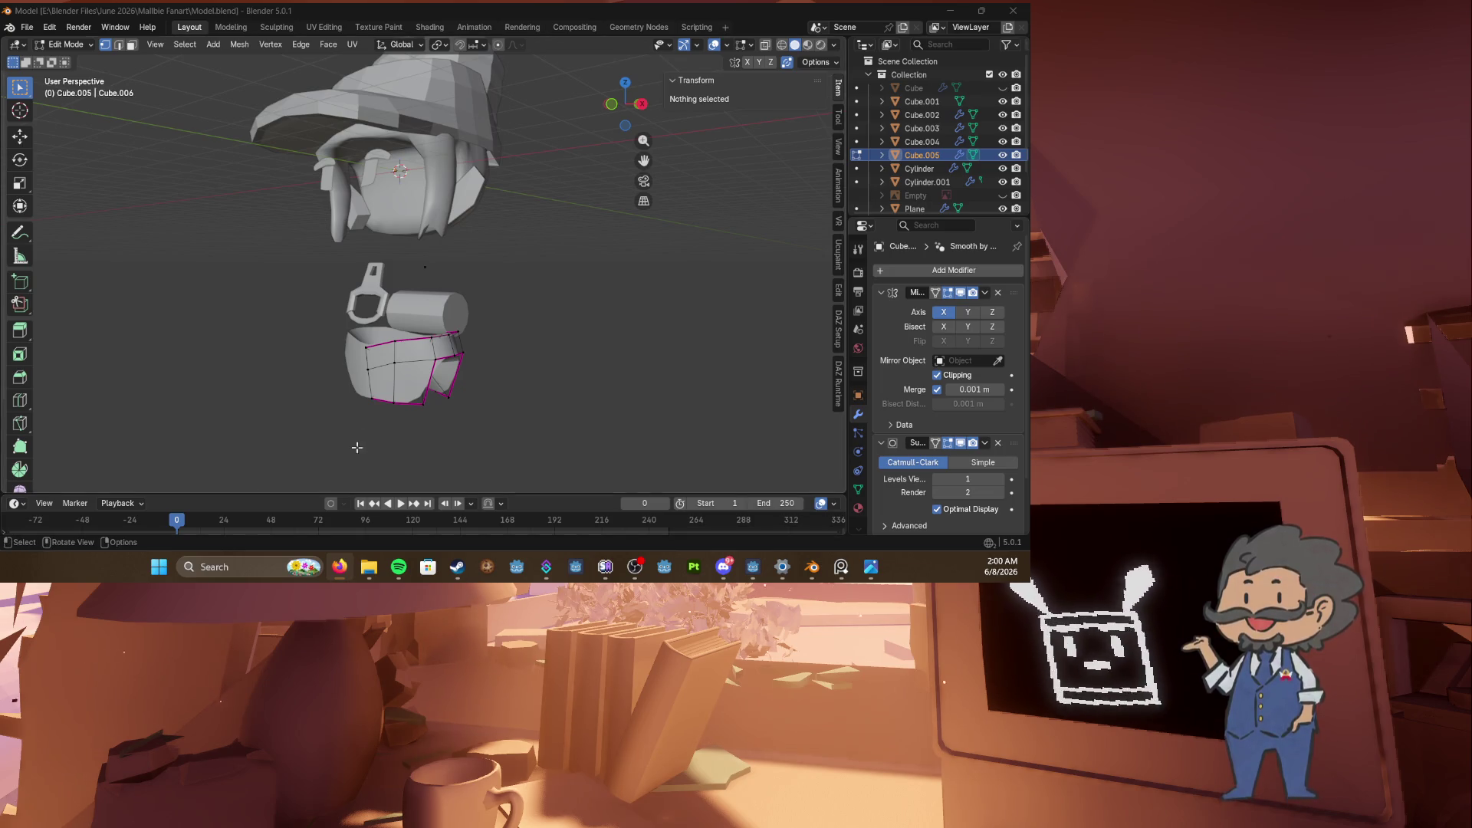
Step: Inspect the vest pieces from the front and side, then select the buckle Cube.006 in Object Mode
left_click(368, 418)
key("KP_1")
key("KP_3")
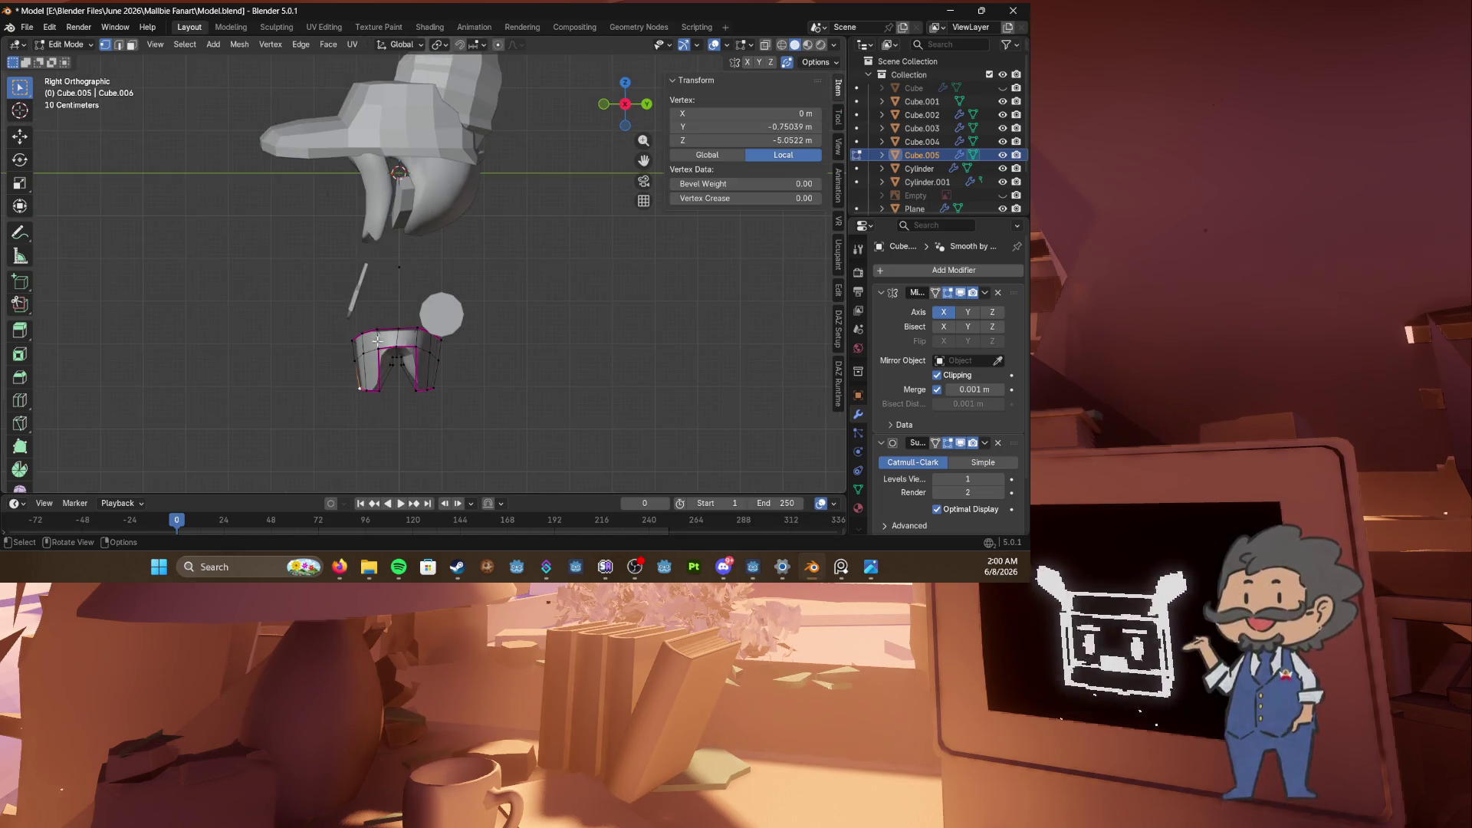
mouse_move(381, 277)
middle_mouse_down()
mouse_move(408, 271)
mouse_move(502, 304)
middle_mouse_up()
key("Tab")
left_click(408, 271)
scroll(502, 304, "up", 5)
left_click(482, 287, "alt")
left_click(475, 303)
scroll(374, 310, "down", 5)
middle_click_drag(374, 310, 485, 315)
Step: Save Model.blend, select the Cylinder.001 disc and briefly check the face reference image
key("ctrl+s")
key("KP_1")
key("KP_3")
left_click(453, 315)
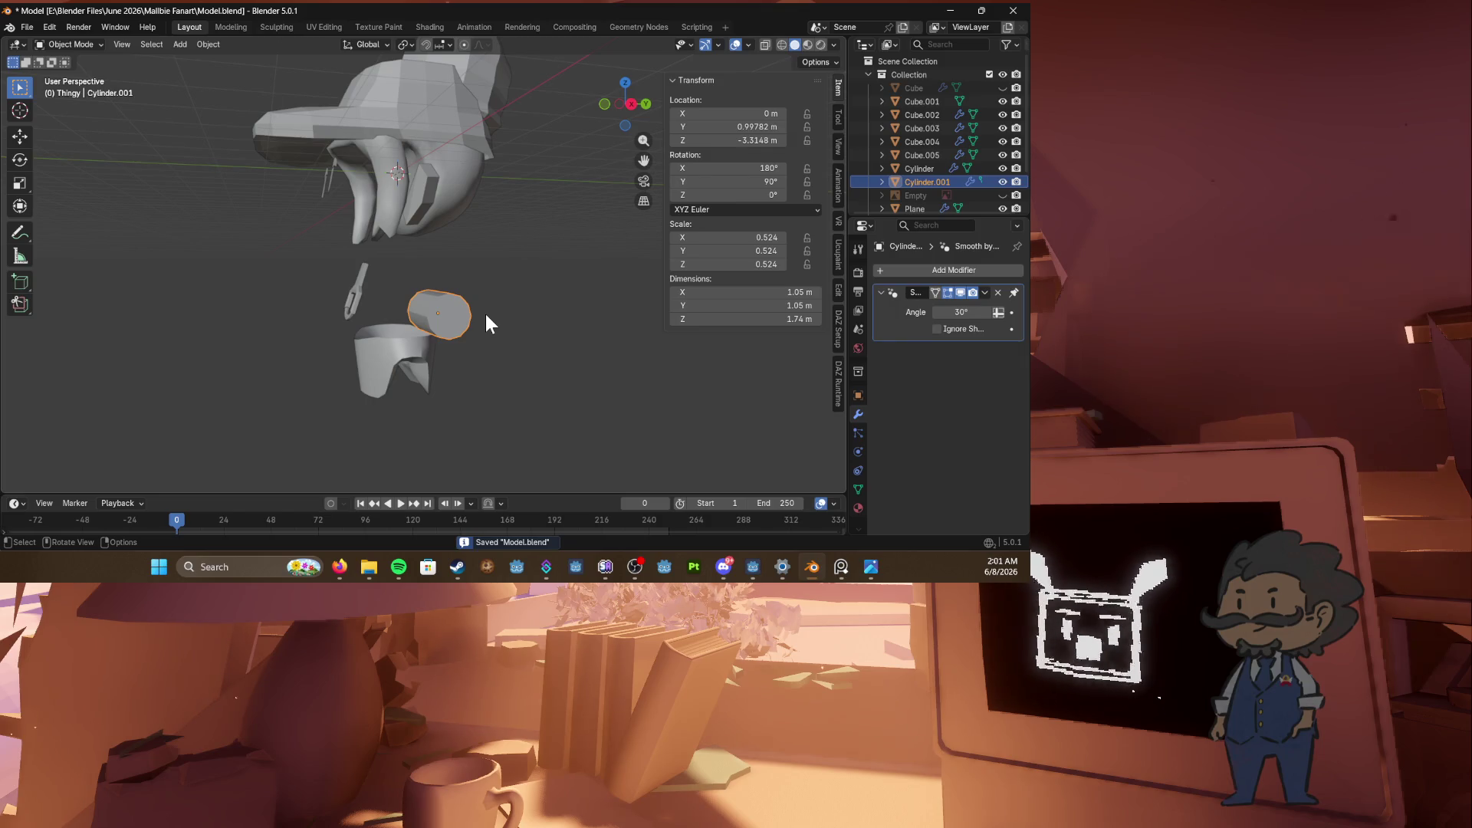
middle_click_drag(490, 311, 539, 291)
key("ctrl+s")
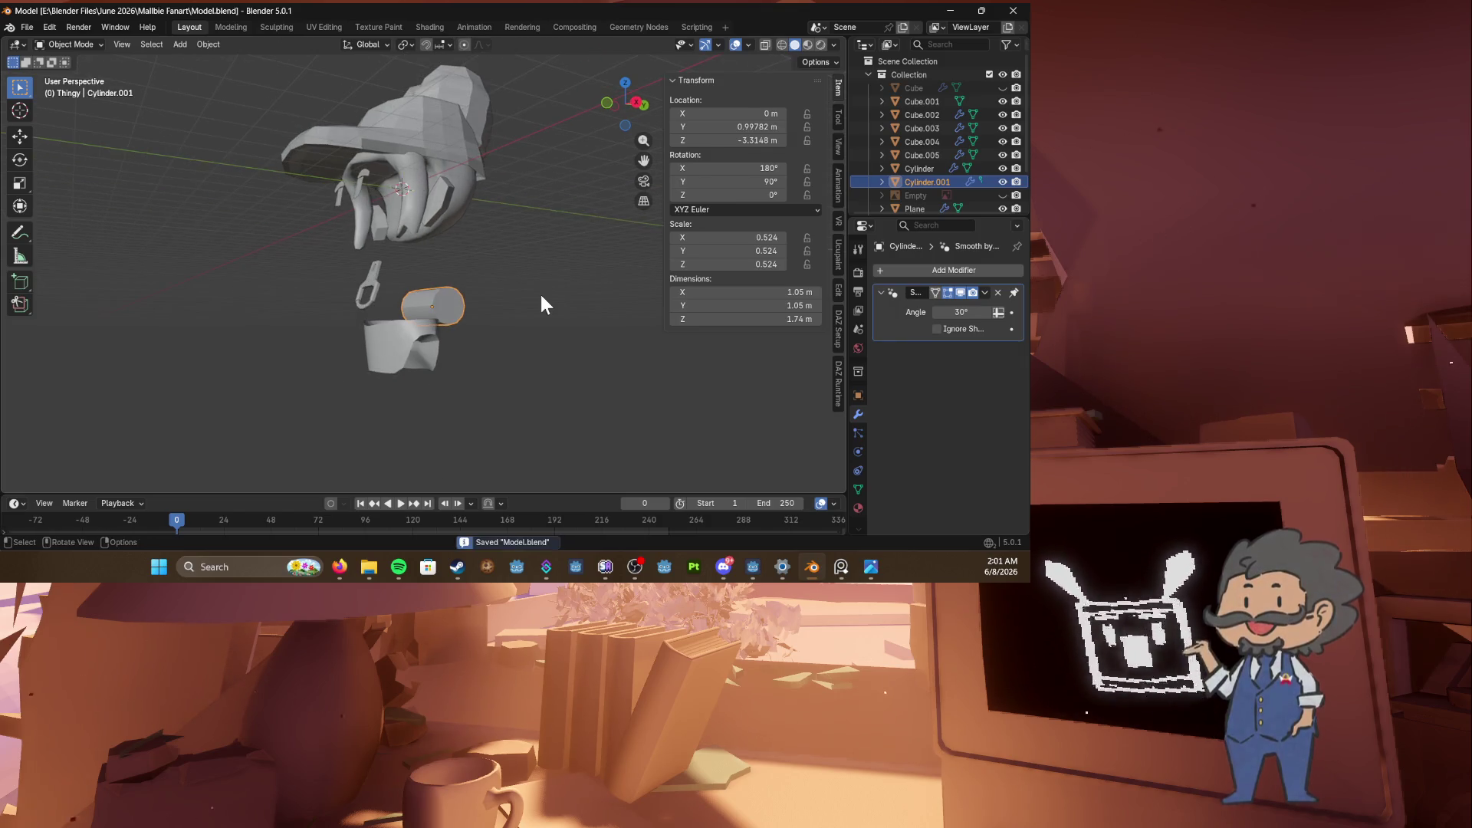
key("KP_1")
left_click(1002, 194)
left_click(1002, 195)
mouse_move(388, 291)
middle_mouse_down()
mouse_move(382, 244)
mouse_move(582, 245)
mouse_move(564, 226)
middle_mouse_up()
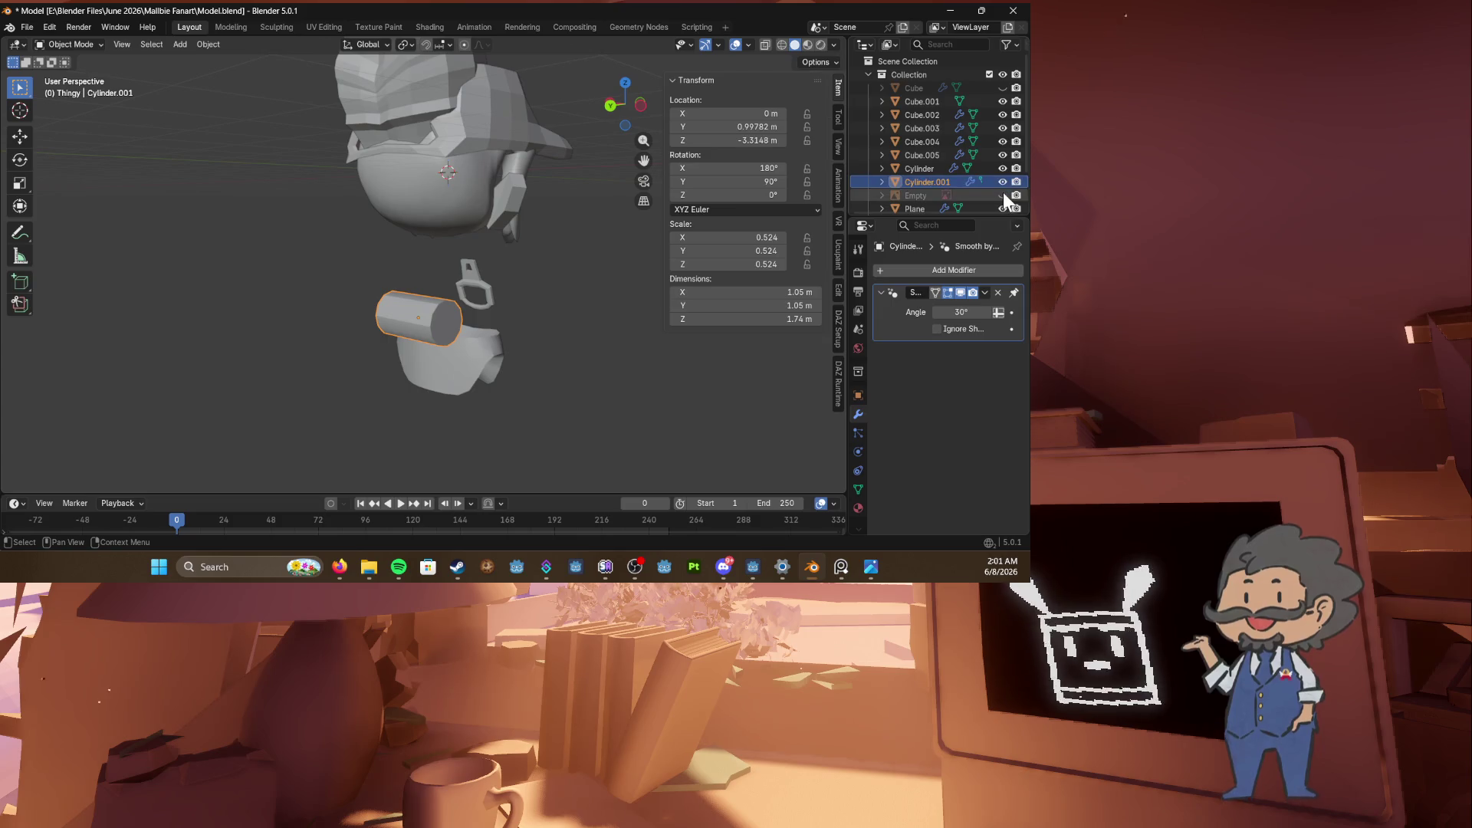
Step: Unhide the character's body Cube in the Outliner and save Model.blend
left_click(1002, 87)
key("alt+Tab")
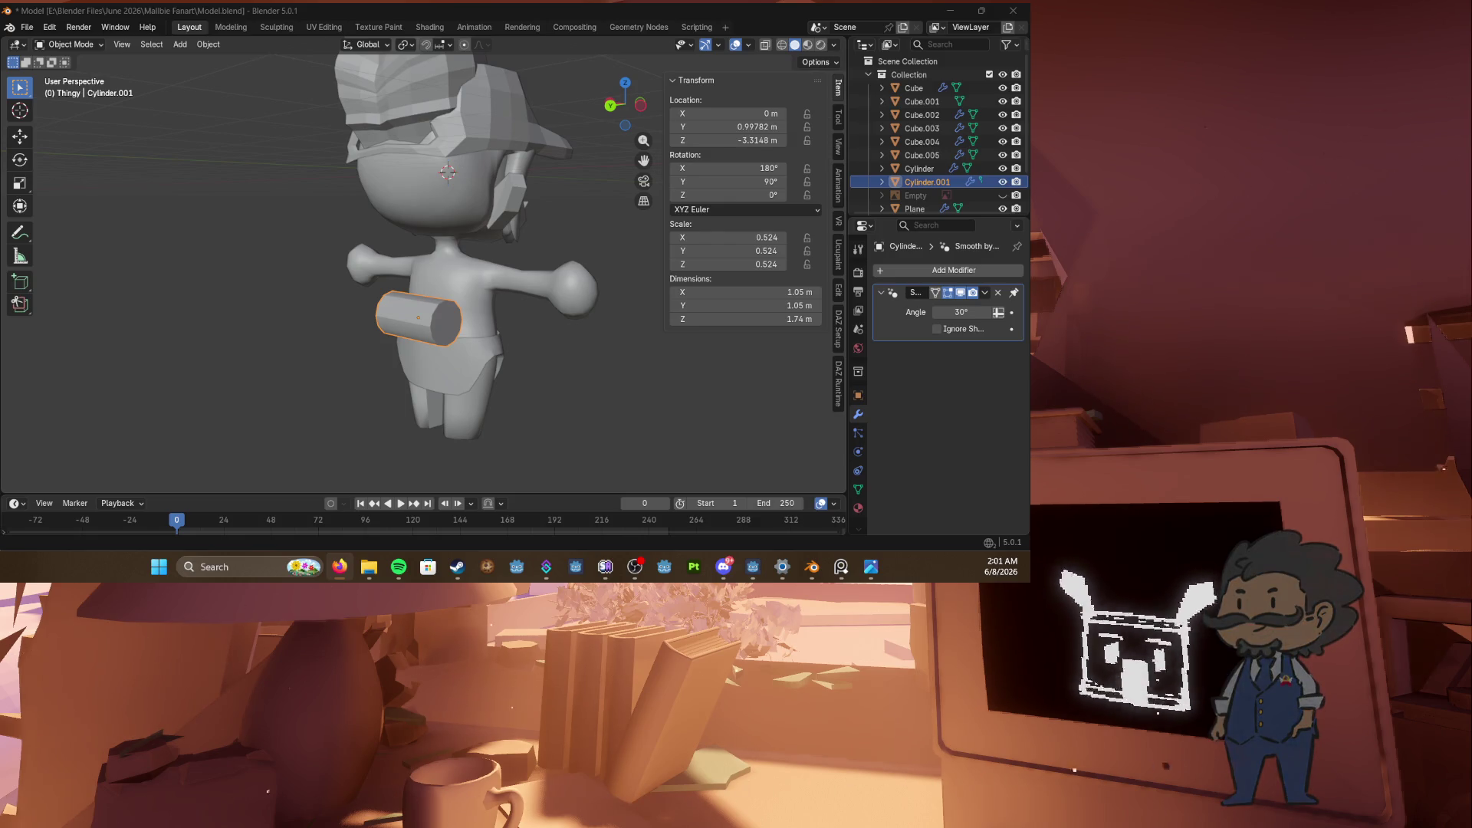
middle_click_drag(448, 351, 407, 356)
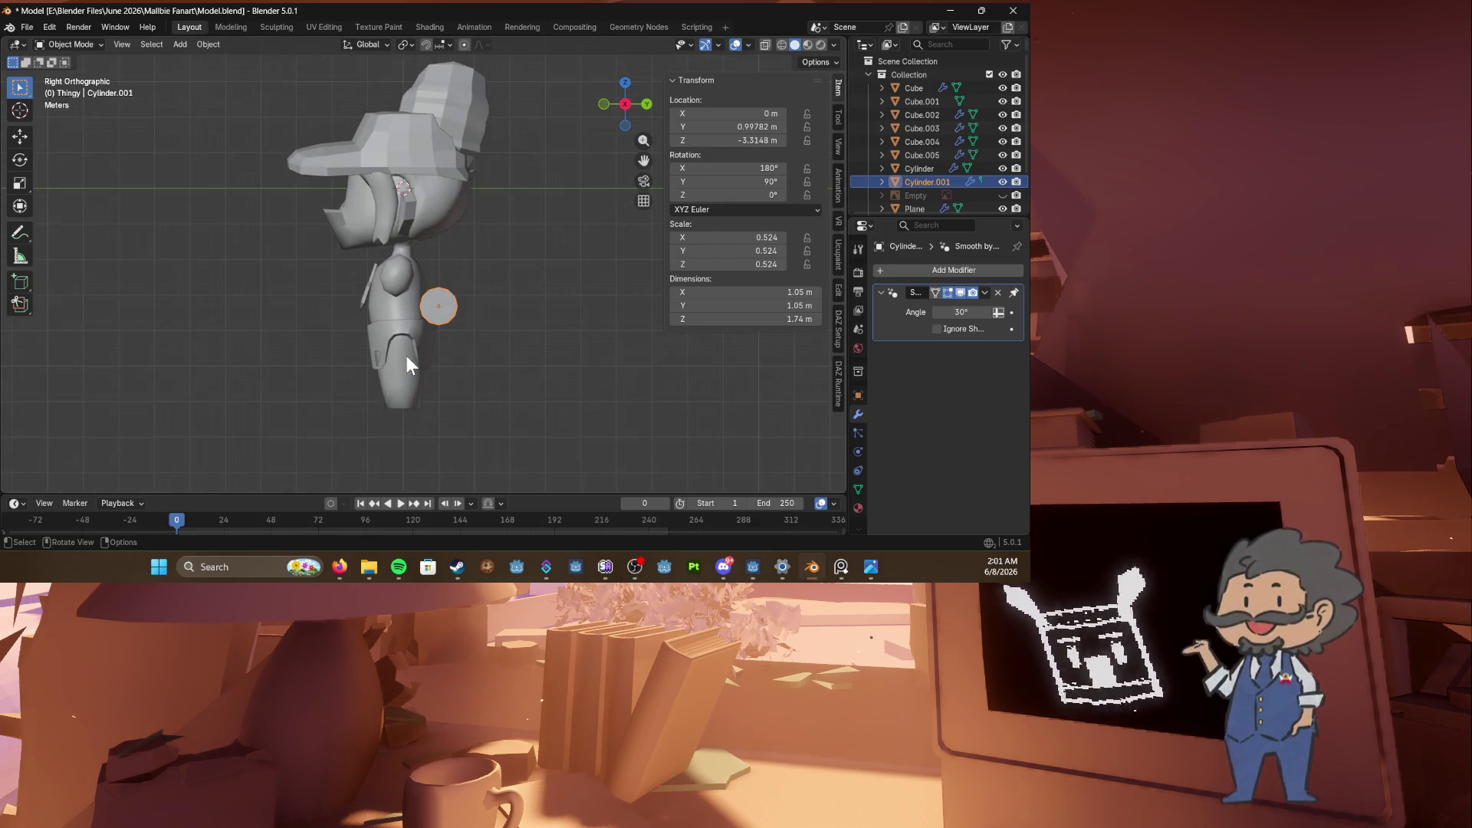
scroll(448, 366, "up", 4)
key("ctrl+s")
scroll(475, 307, "down", 1)
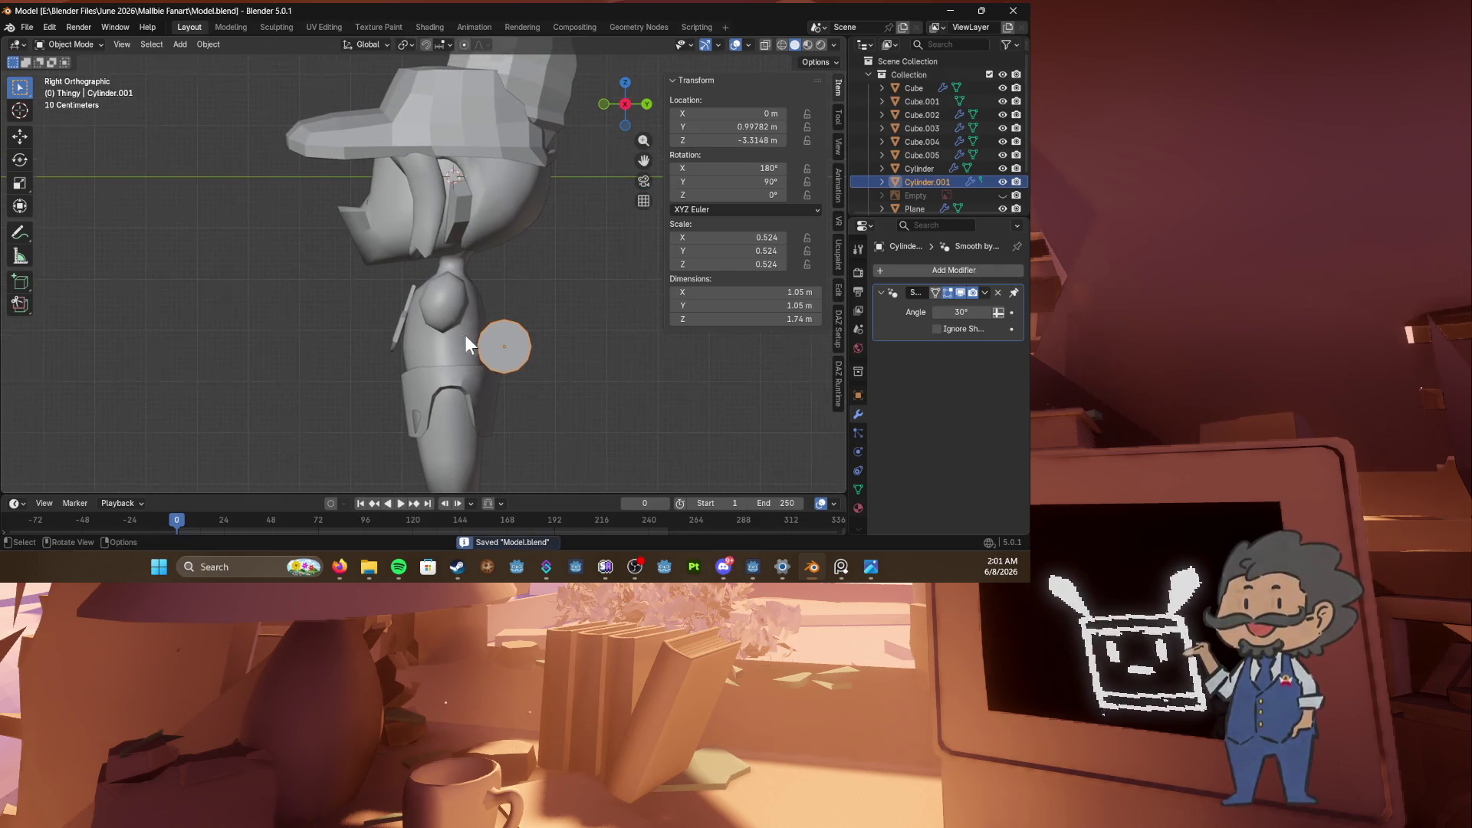
Step: Select the body Cube and enter Edit Mode in front view
left_click(453, 341)
key("KP_1")
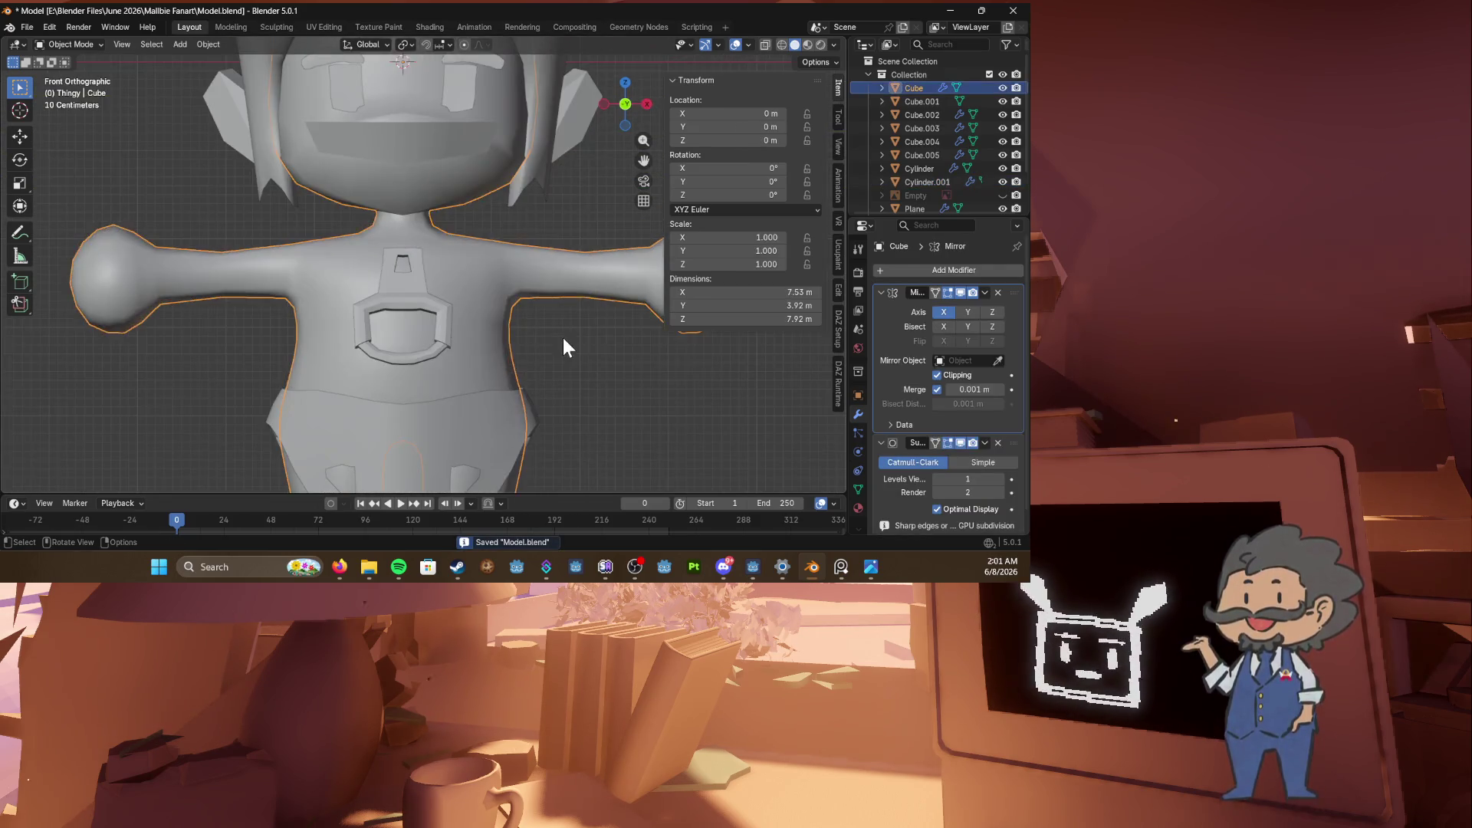
key("Tab")
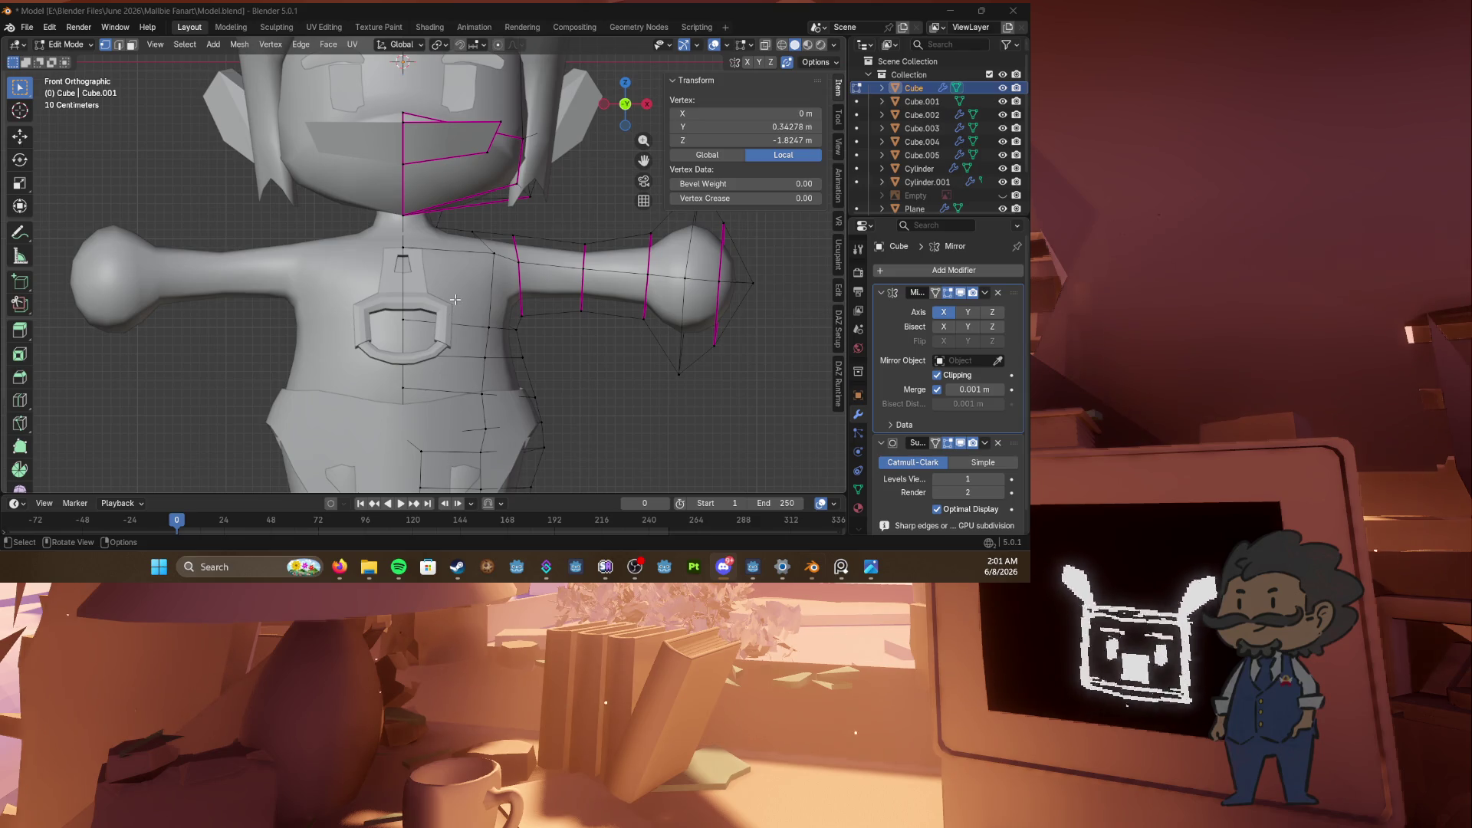
Step: Select the torso face loops in face mode and scale them up to 1.162
key("3")
left_click(499, 299)
middle_click_drag(508, 293, 411, 402)
left_click(414, 396, "shift")
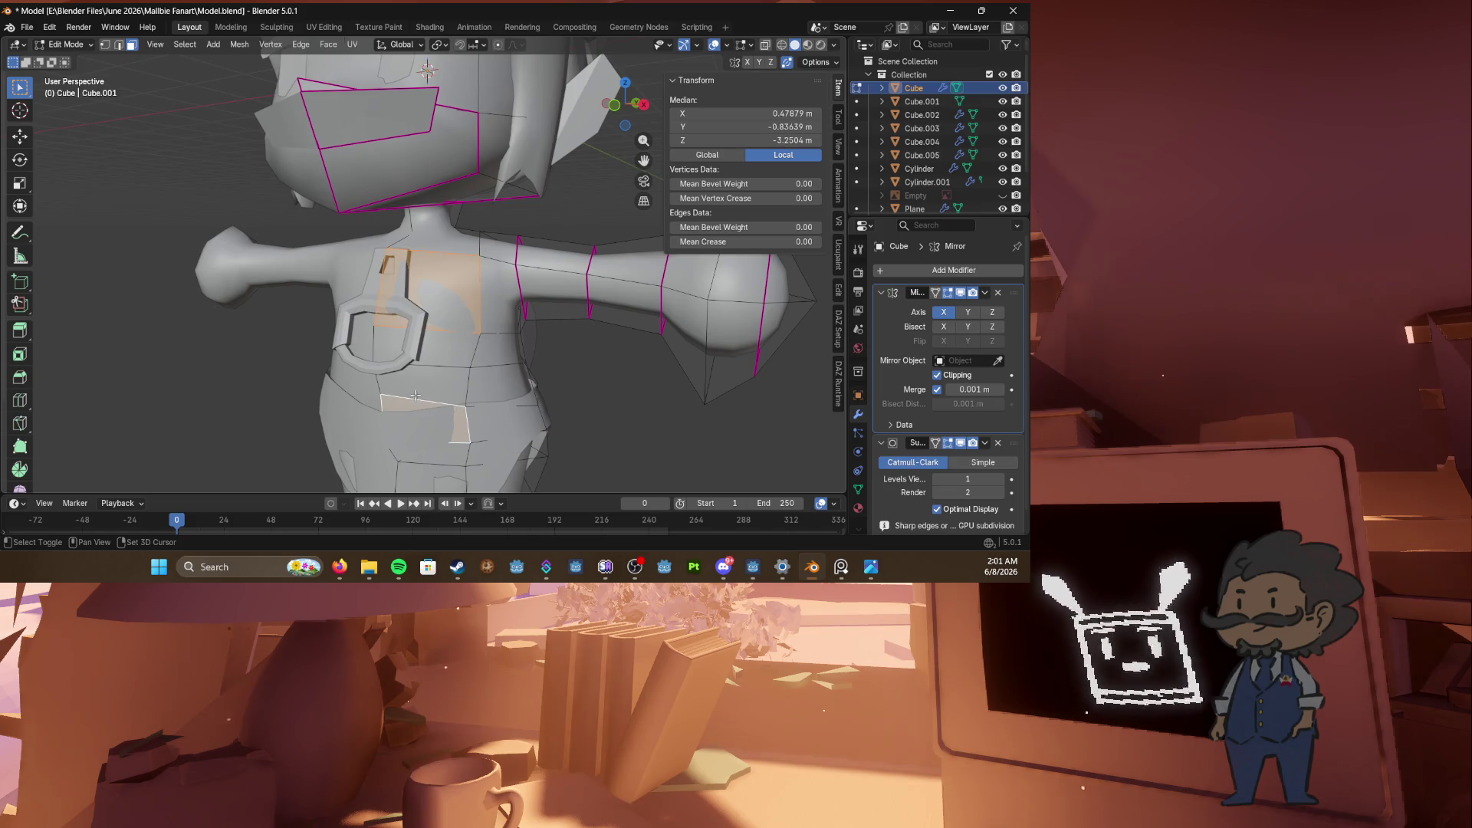
left_click(454, 381, "alt")
mouse_move(455, 382)
middle_mouse_down()
mouse_move(518, 381)
mouse_move(462, 381)
mouse_move(526, 338)
mouse_move(387, 307)
mouse_move(429, 299)
mouse_move(526, 325)
middle_mouse_up()
left_click(518, 381, "alt")
left_click(468, 360, "alt")
left_click(526, 338, "alt")
left_click(387, 306, "alt")
left_click(430, 299, "alt")
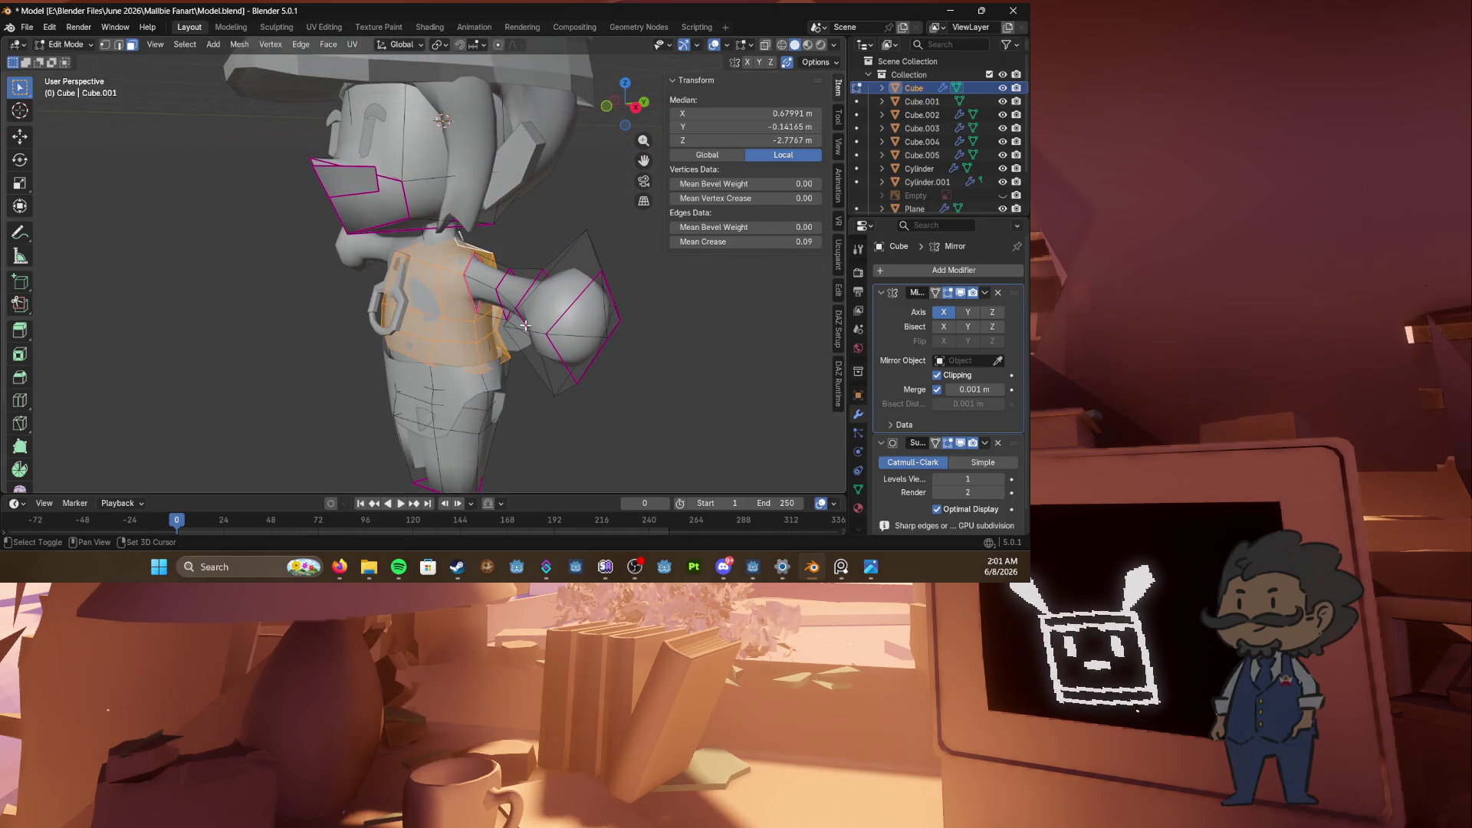
key("s")
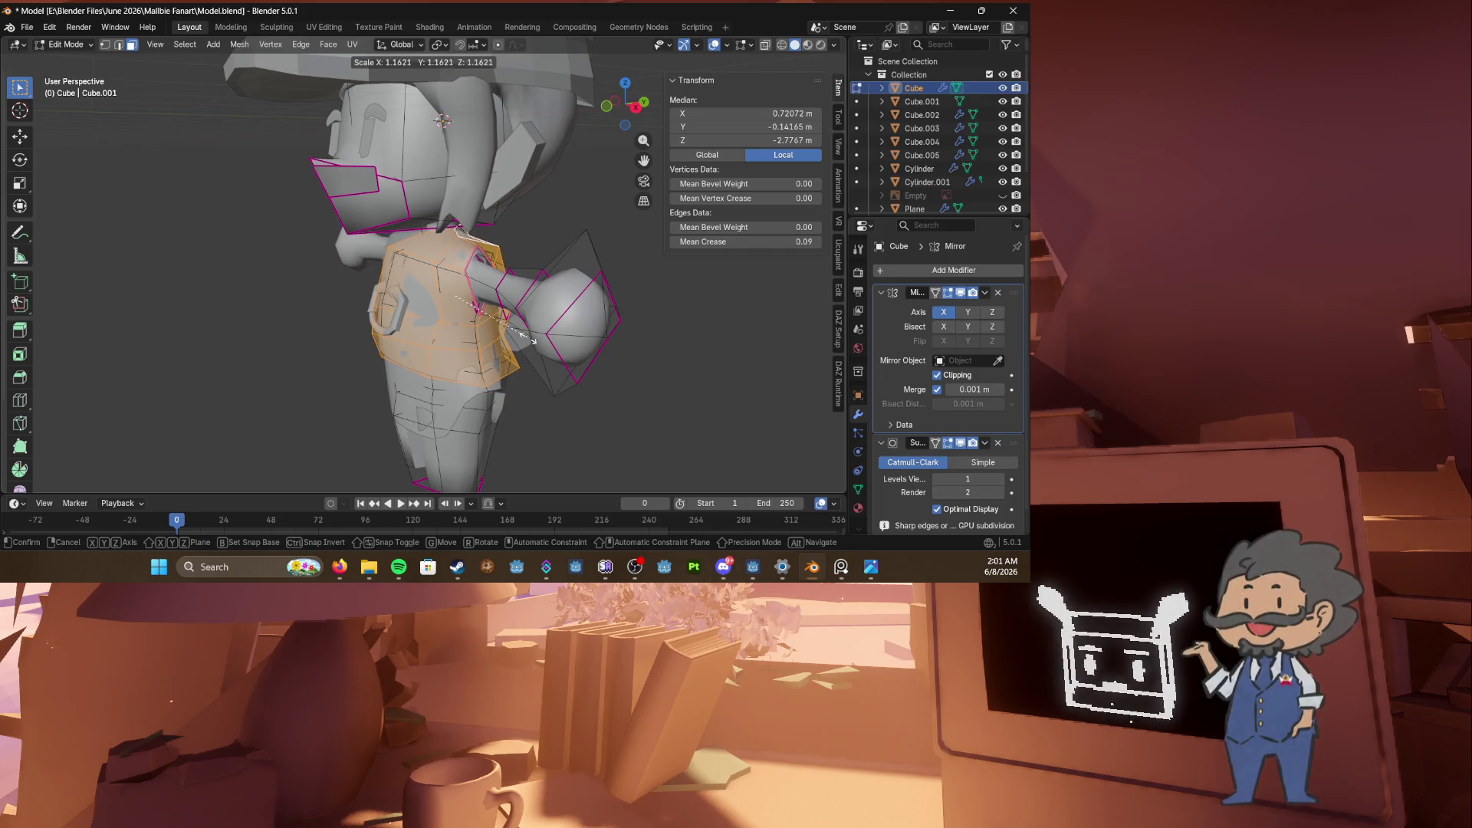
left_click(533, 339)
Step: Clear the selection and select the linked torso piece from one vertex with Ctrl+L
mouse_move(533, 339)
middle_mouse_down()
mouse_move(552, 323)
mouse_move(541, 310)
middle_mouse_up()
scroll(540, 334, "up", 3)
scroll(529, 291, "down", 5)
key("Tab")
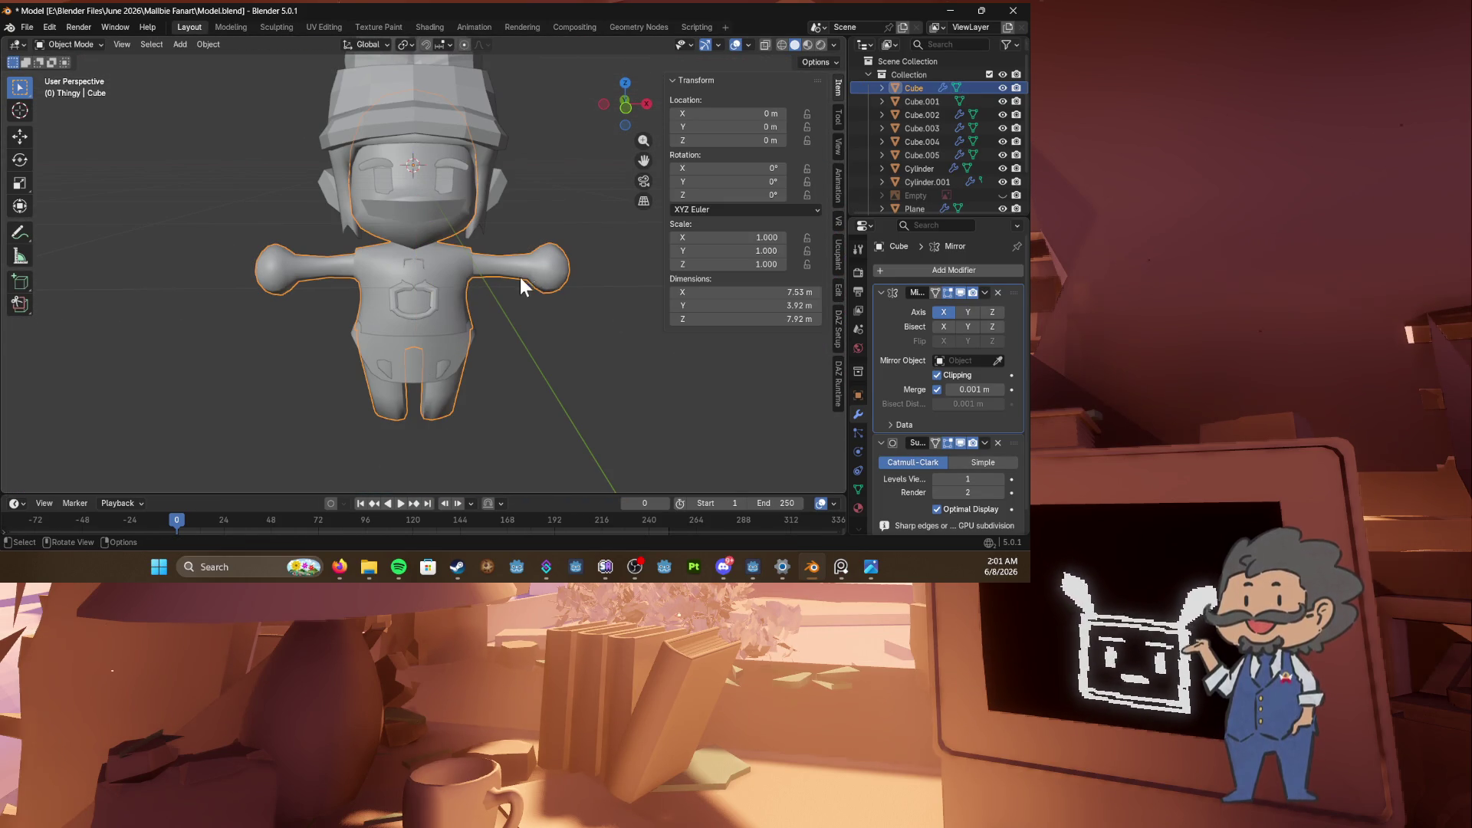
key("Tab")
key("alt+a")
key("l")
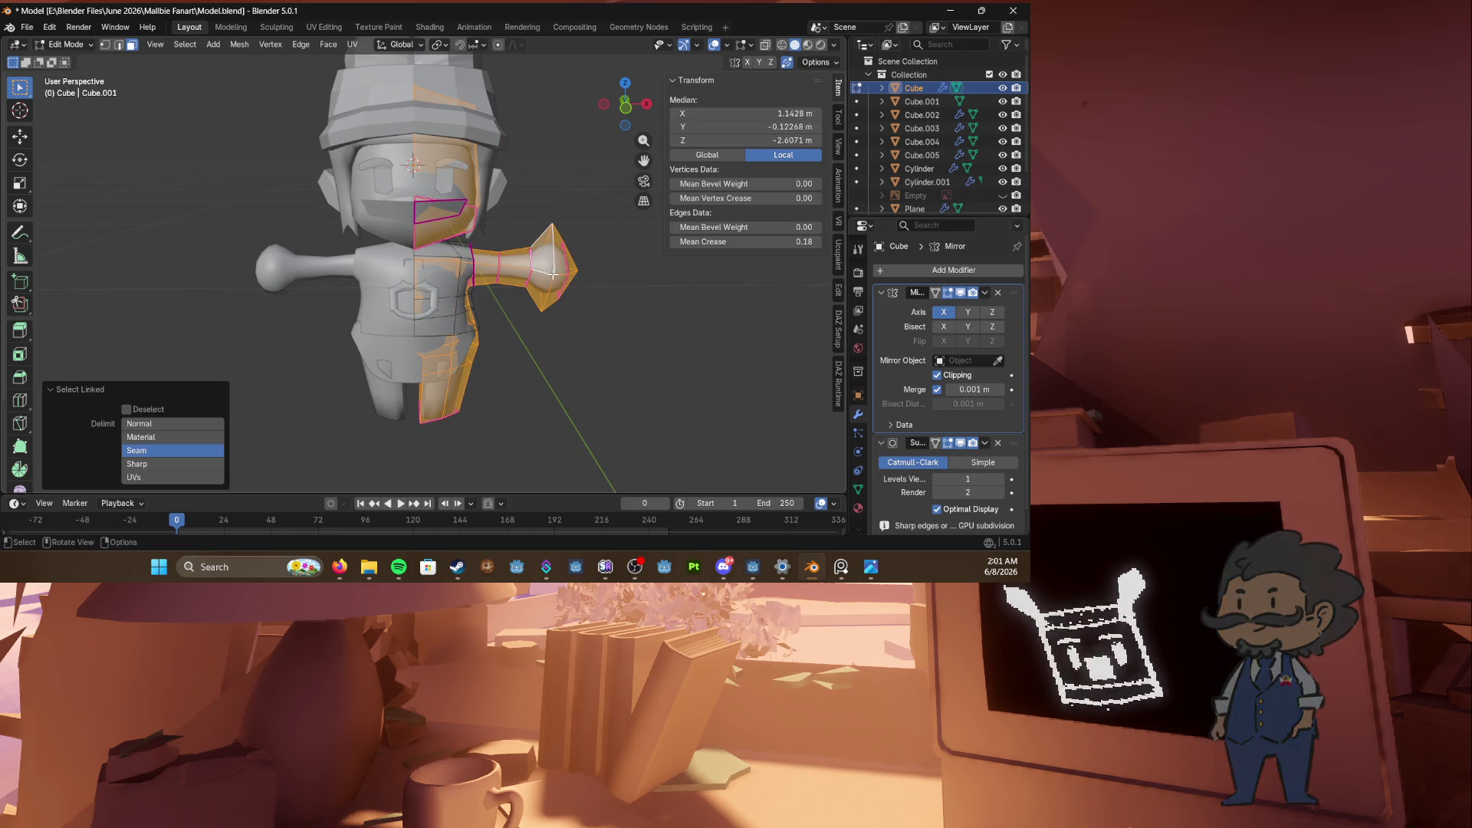
key("1")
left_click(472, 314)
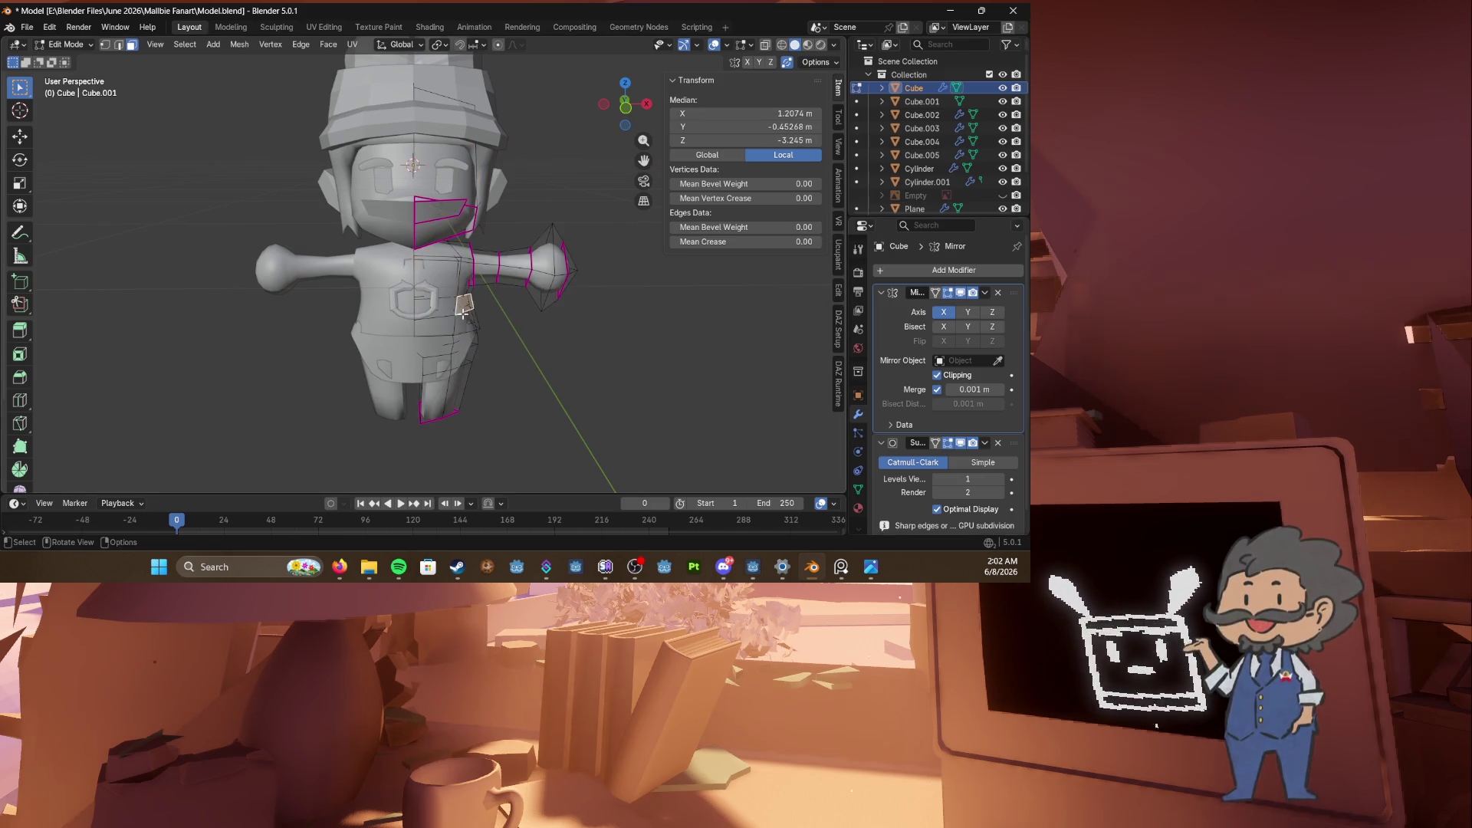
key("ctrl+l")
Step: Separate the torso by selection, hide Cube, and edit Cube.007 in front X-ray view
key("p")
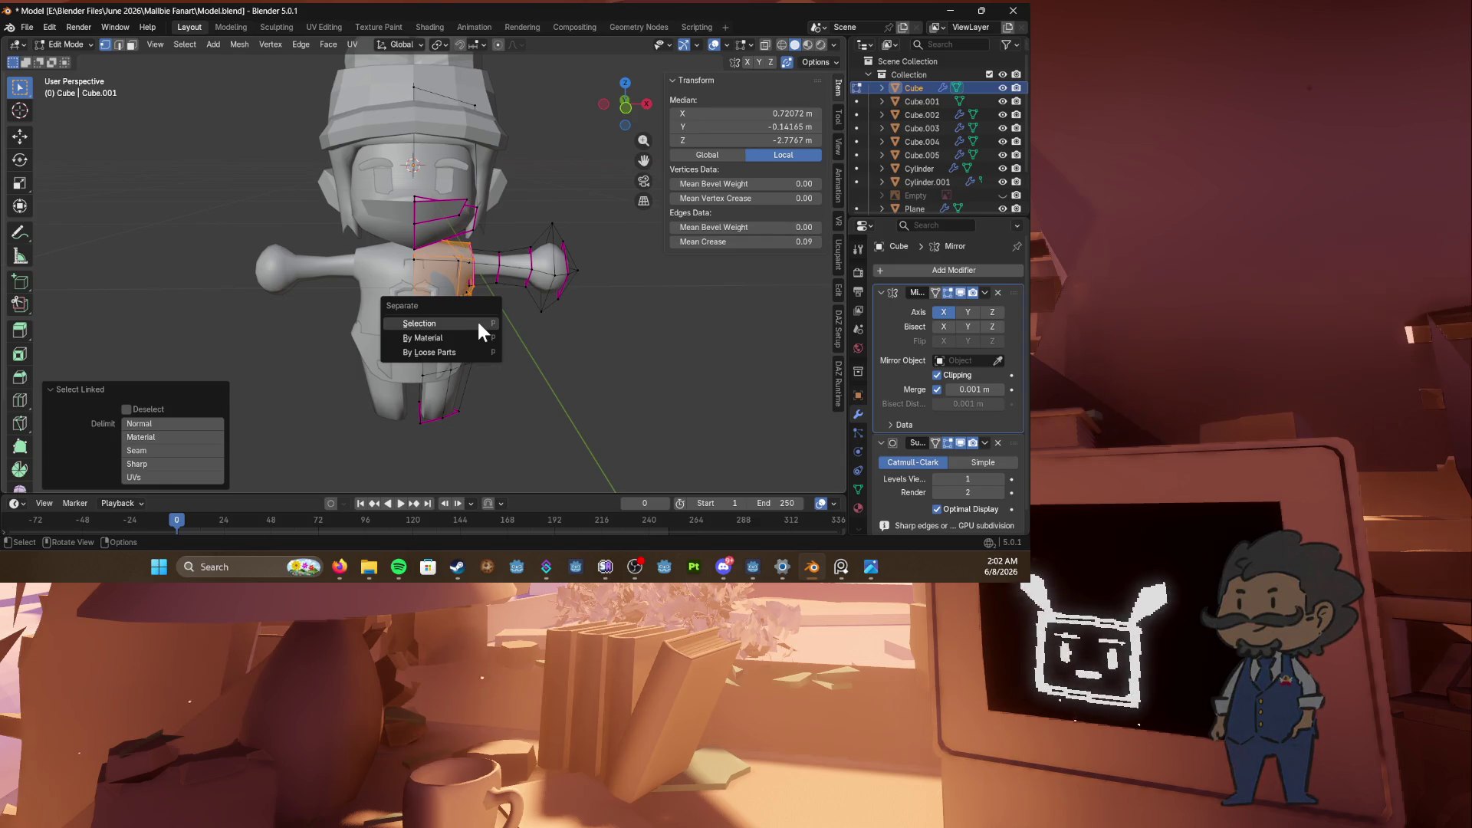
left_click(476, 319)
key("Tab")
key("h")
scroll(472, 288, "up", 4)
left_click(499, 287)
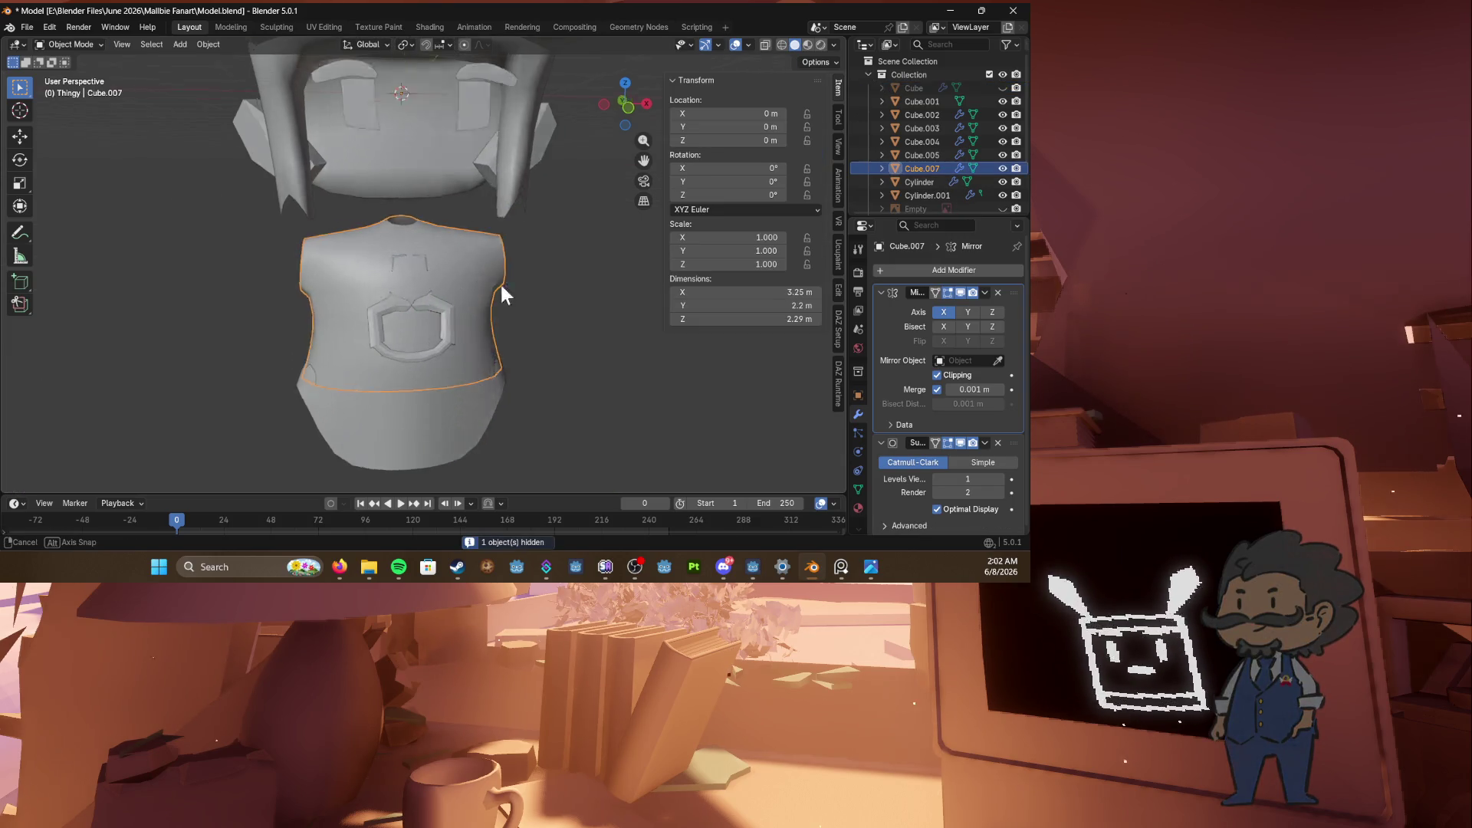
key("Tab")
key("KP_1")
key("shift+z")
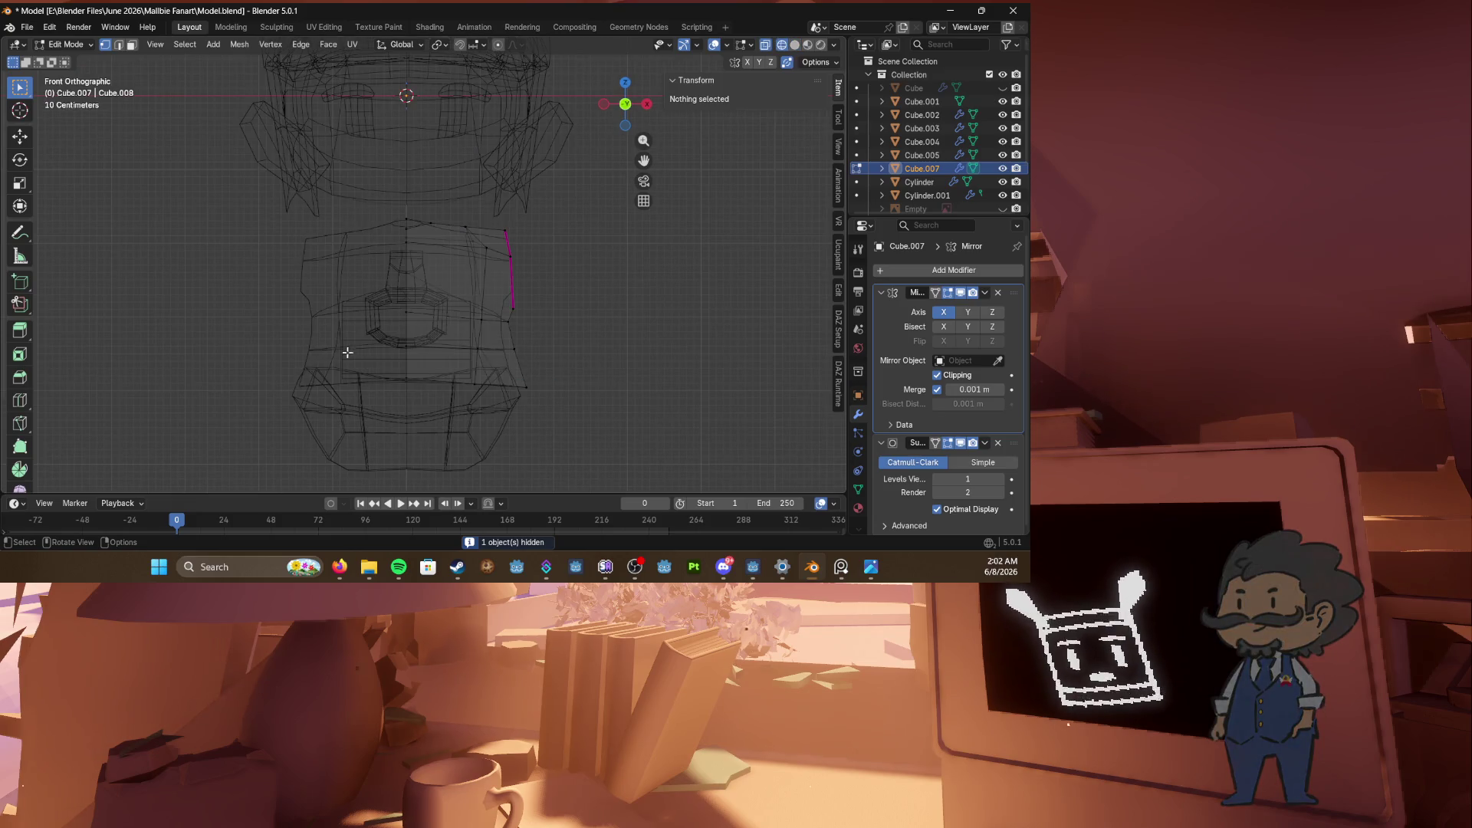
Step: Move the torso's side vertices and the right armhole vertices up and inward
left_click(405, 377)
key("g")
left_click(453, 387)
left_click(498, 383)
key("g")
left_click(508, 373)
left_click_drag(508, 371, 545, 397)
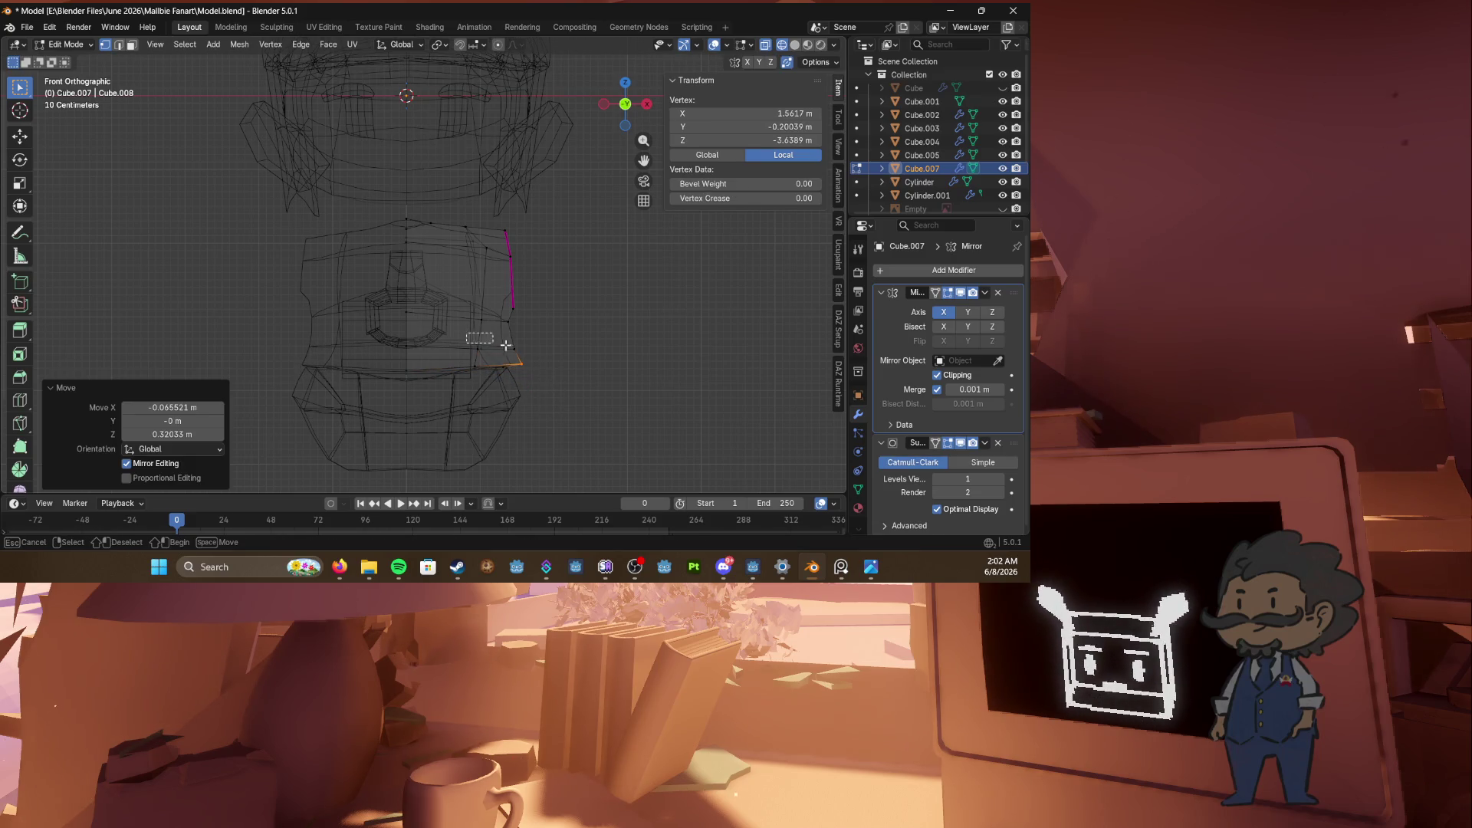
left_click(531, 355, "shift")
key("g")
left_click(528, 342)
Step: Edge-slide the armhole edge by factor 0.239, then unhide the body Cube
key("shift+z")
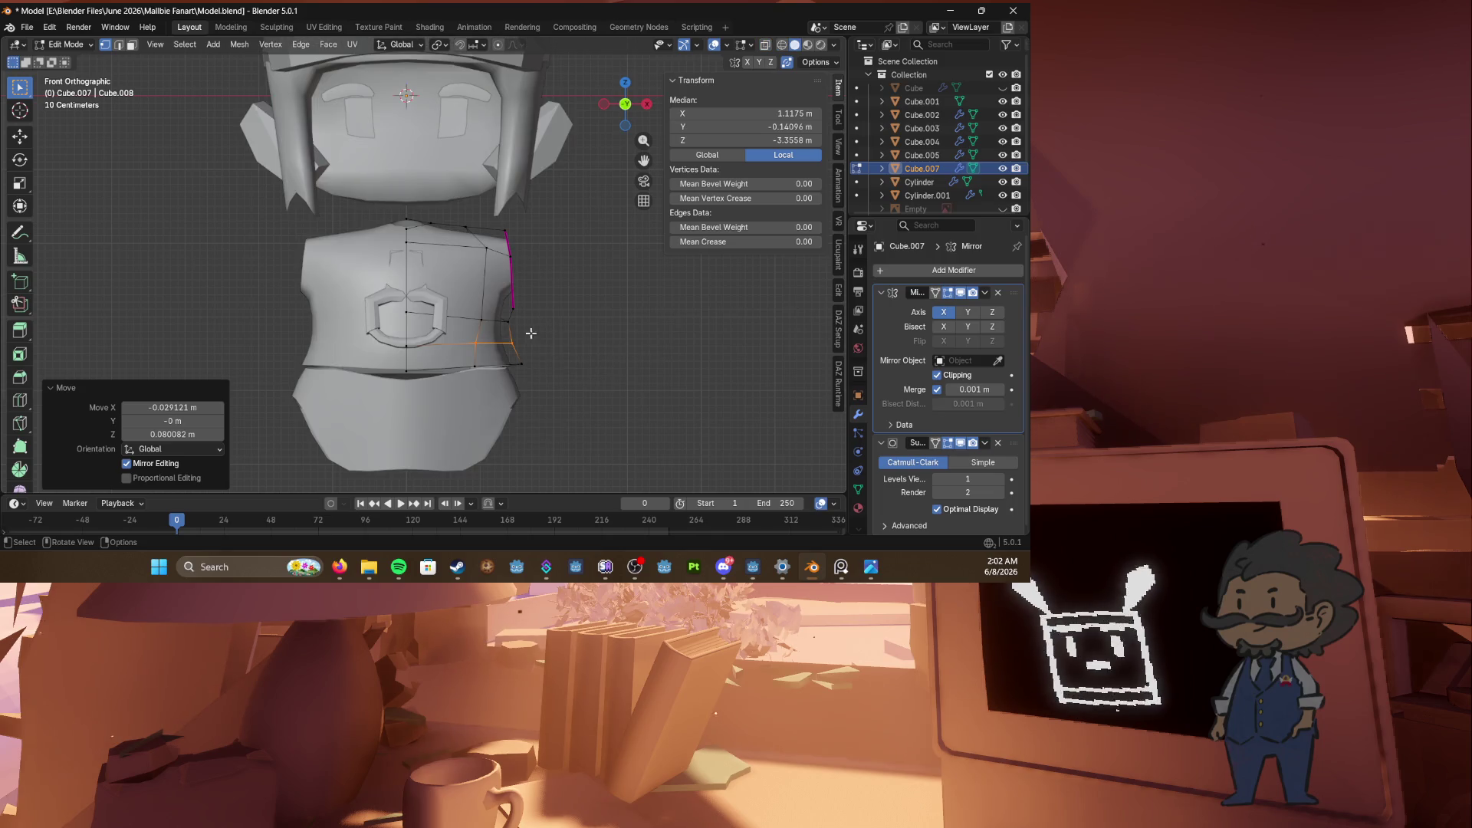
key("g")
key("g")
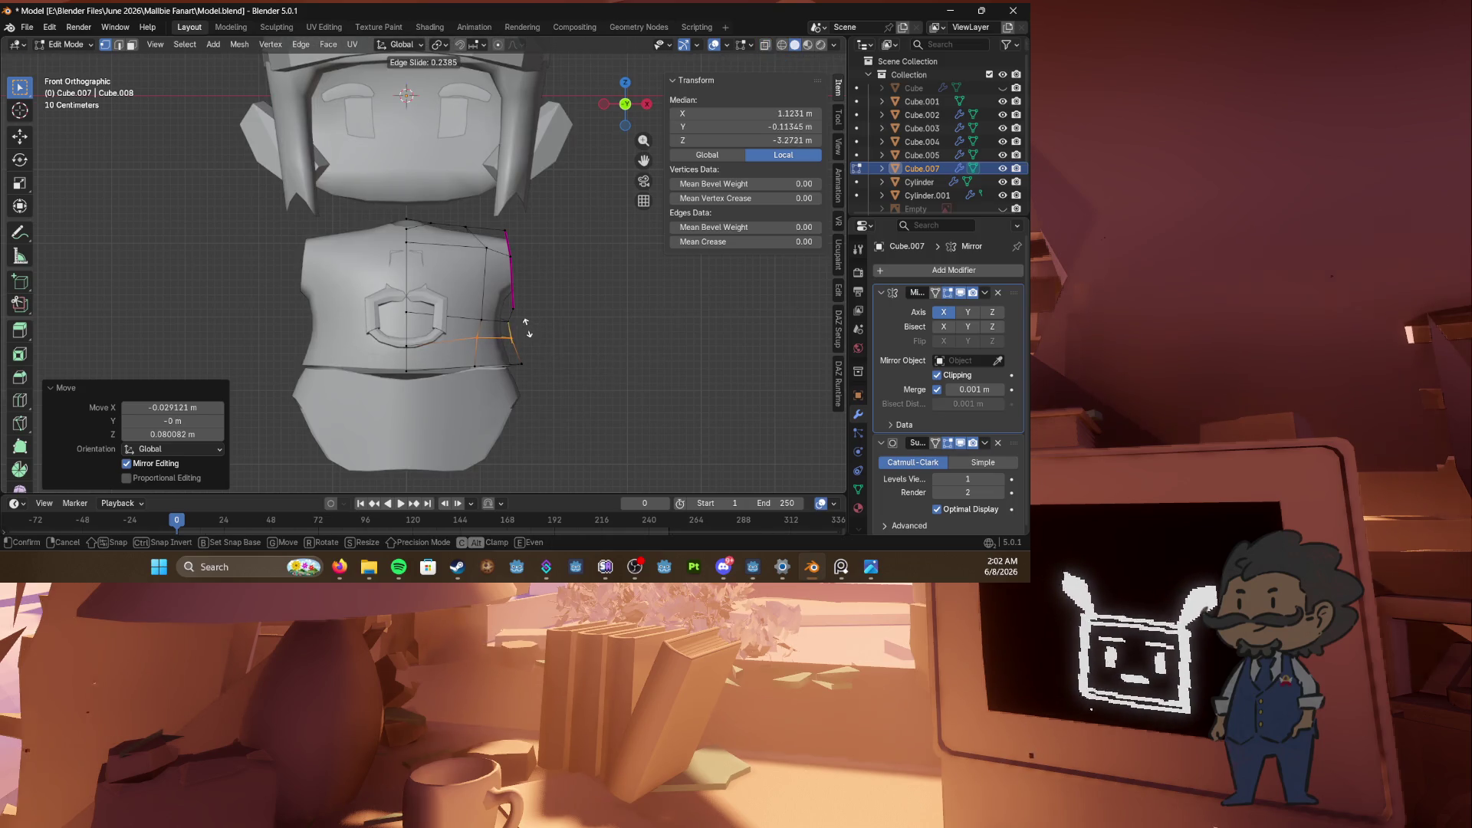
left_click(528, 329)
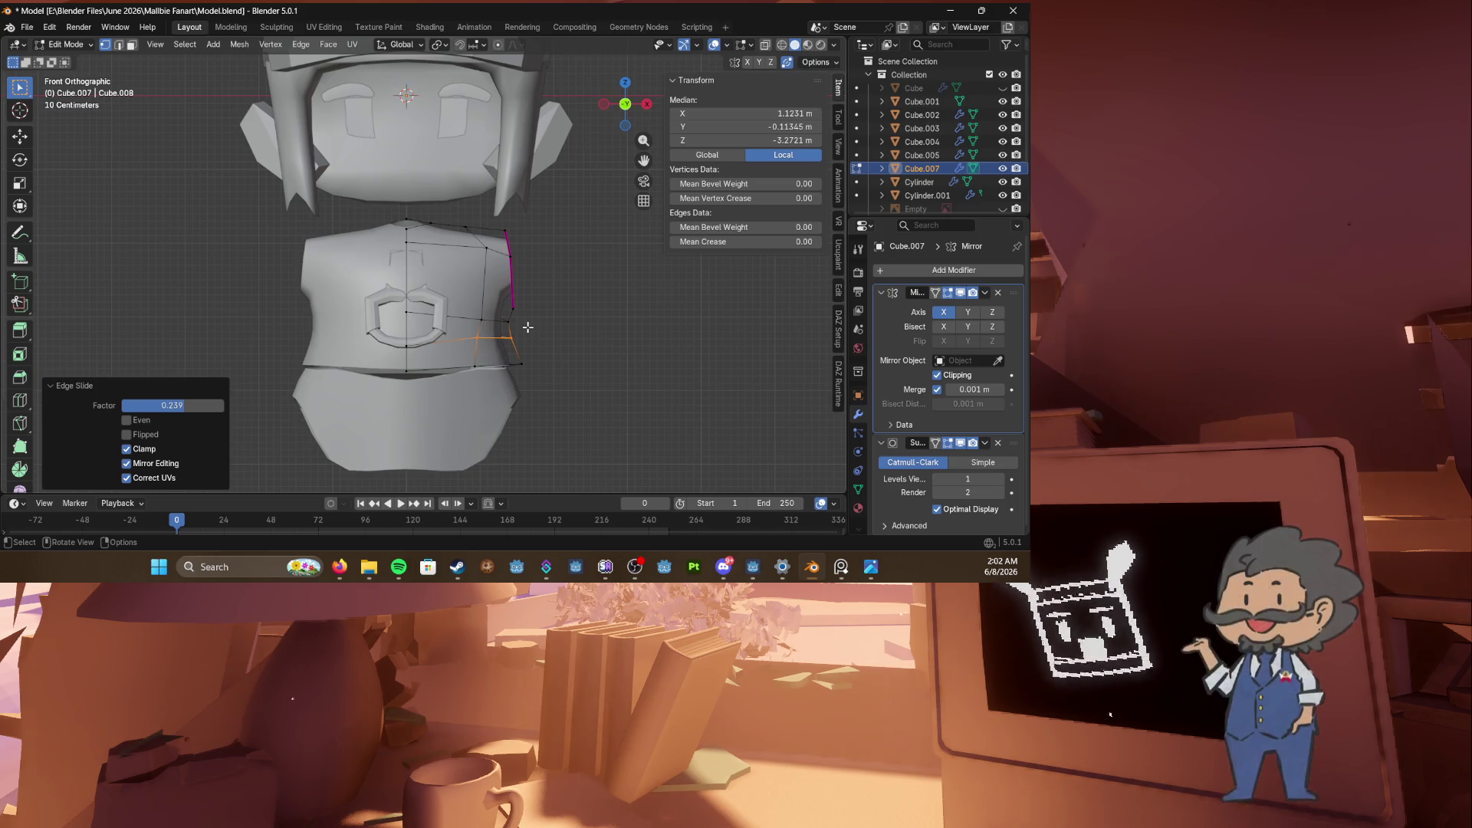
key("KP_3")
key("KP_1")
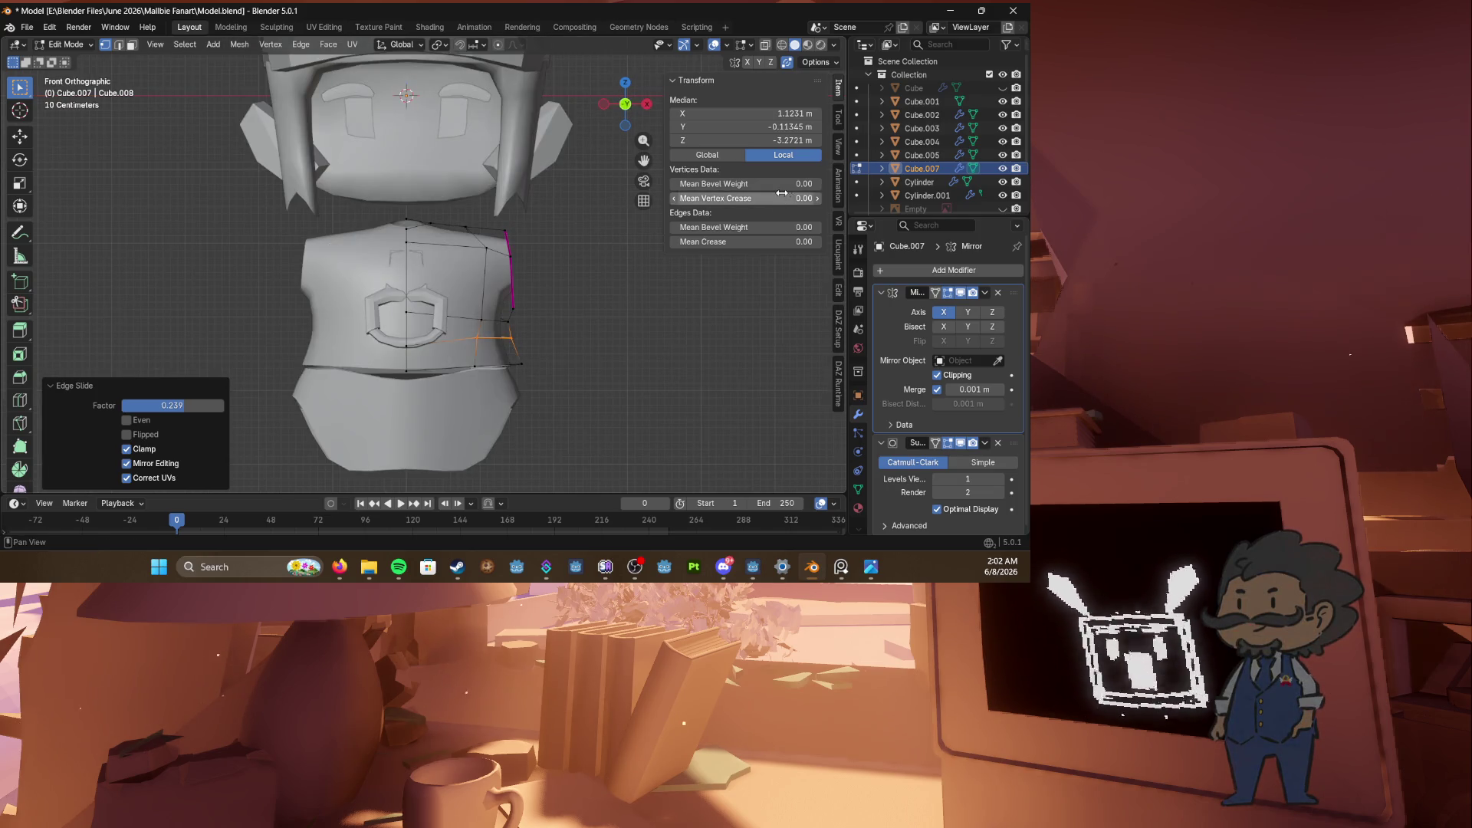
left_click(1002, 207)
left_click(1001, 206)
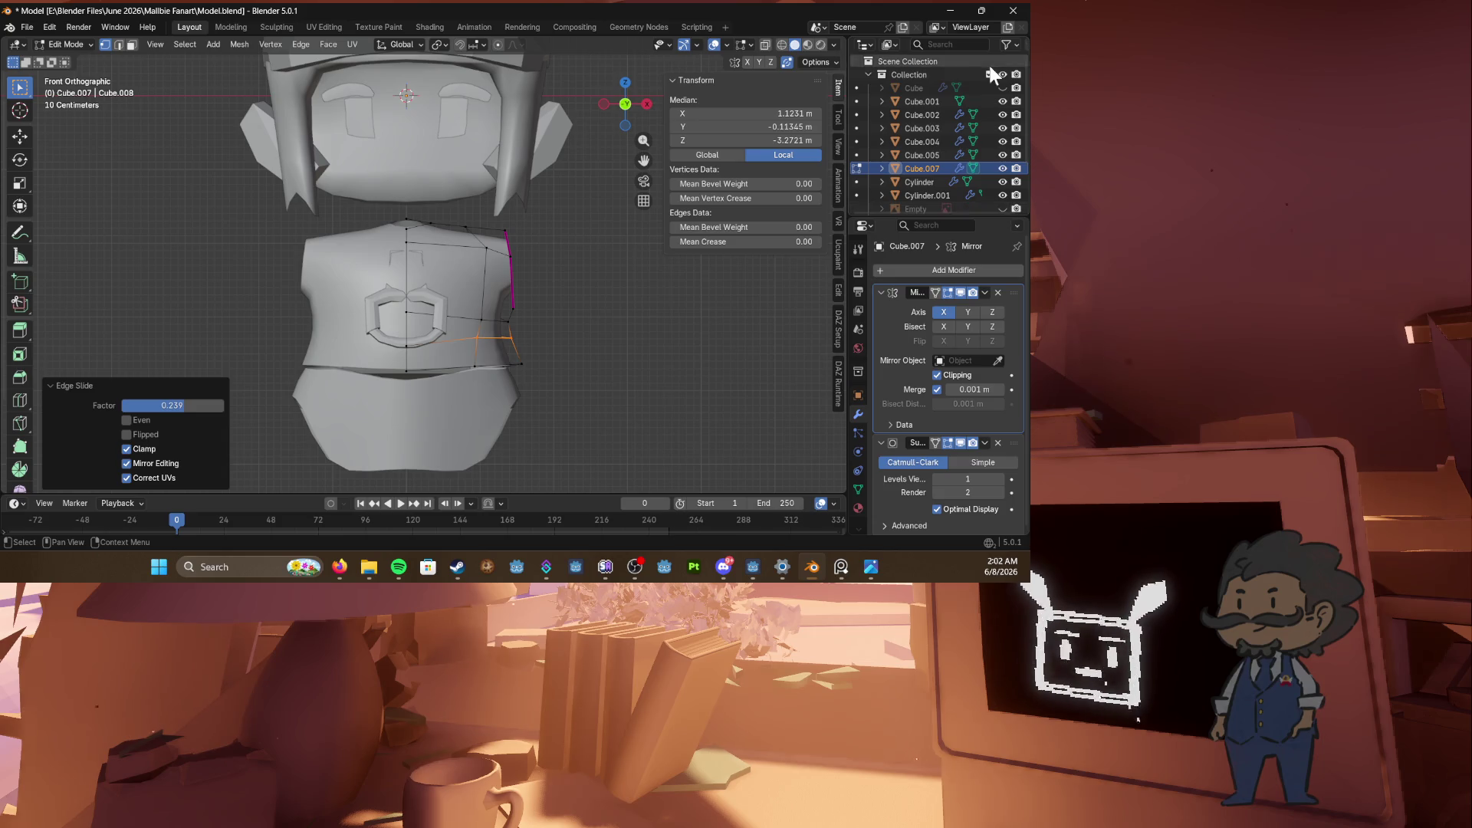
left_click(1002, 88)
left_click(506, 266)
Step: Hide the vest piece, then select the body Cube and enter Edit Mode
key("l")
key("h")
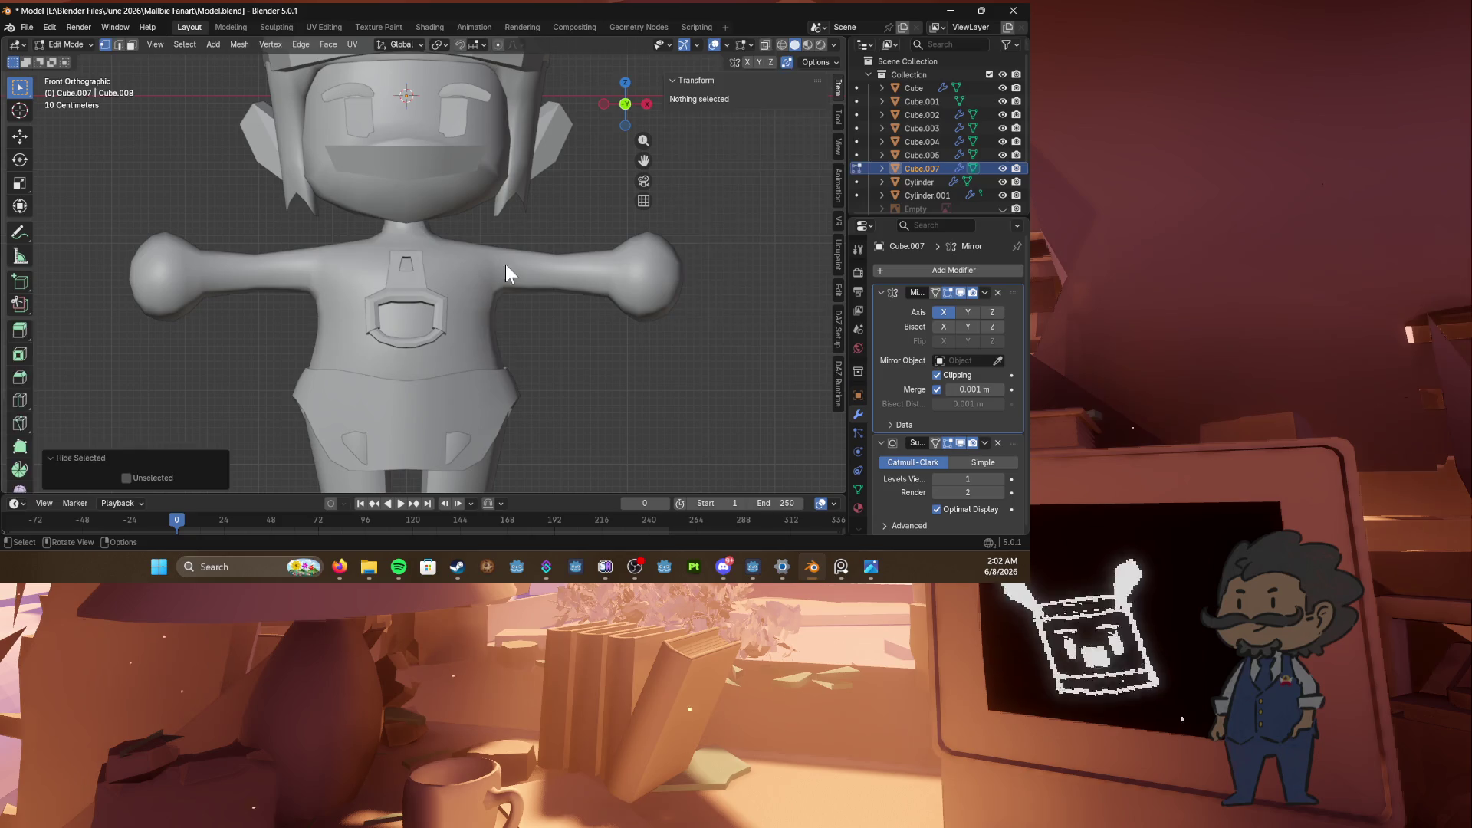
key("Tab")
key("h")
left_click(507, 269)
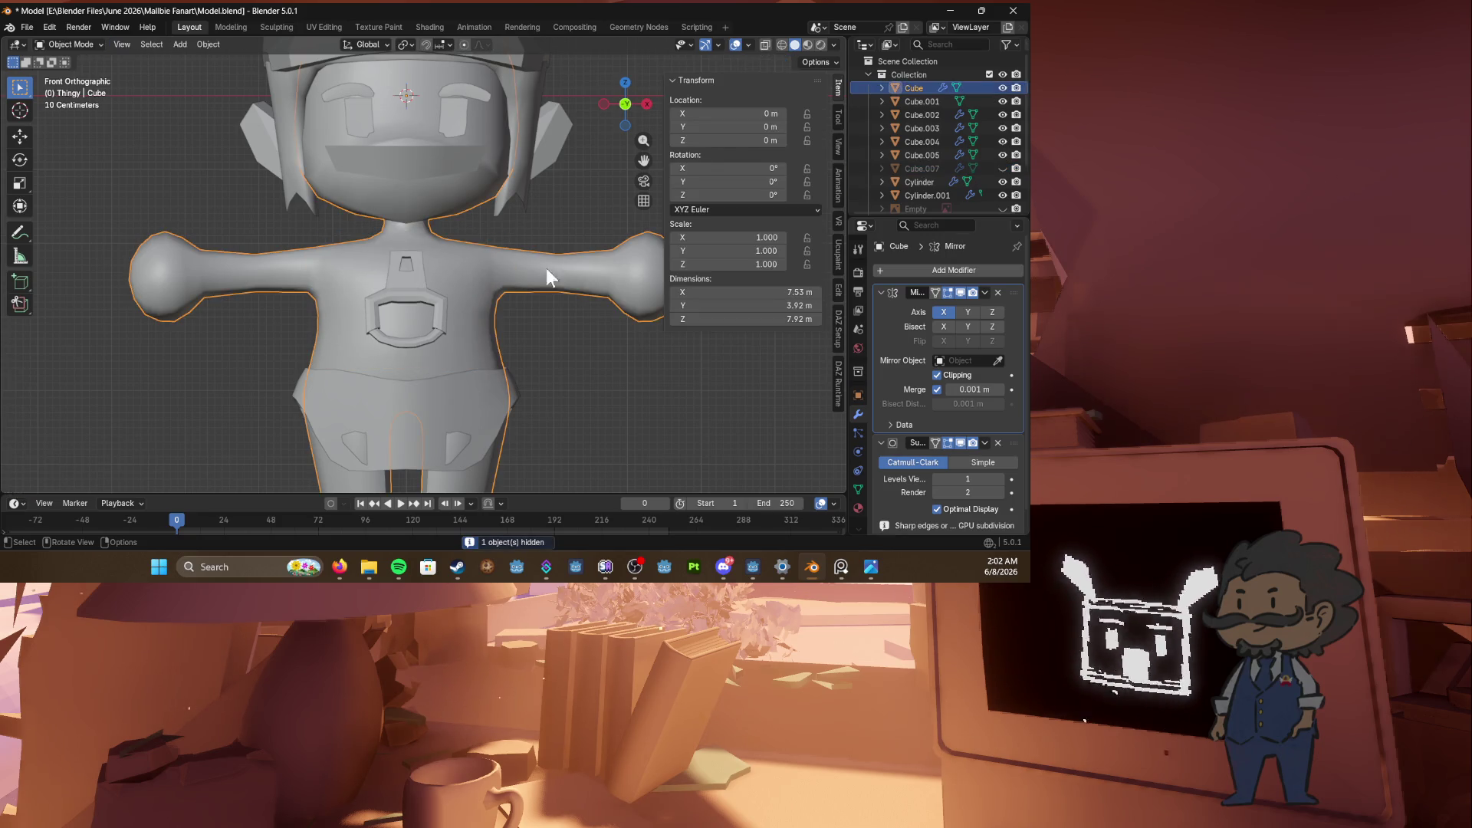
key("Tab")
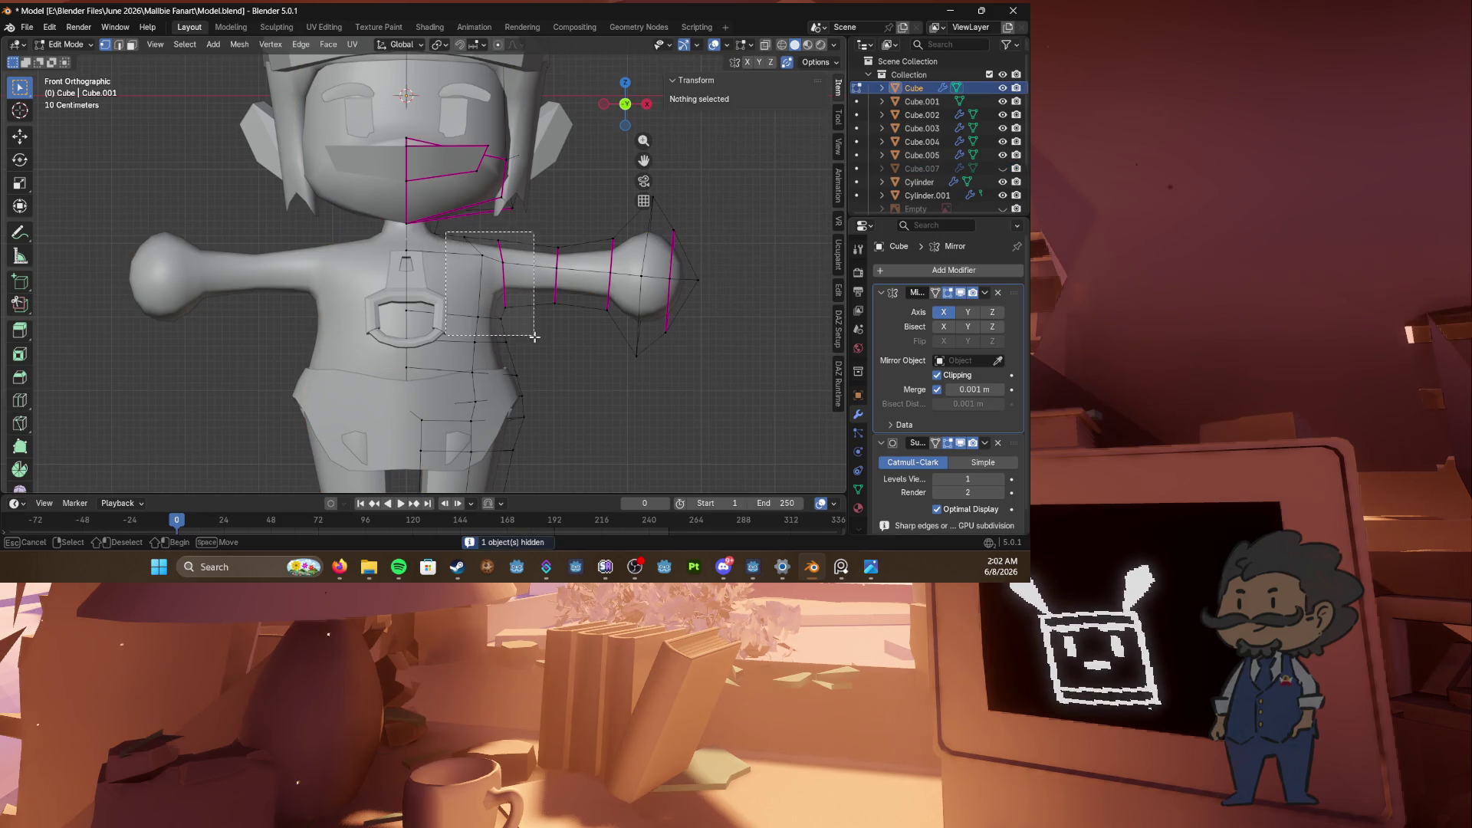
Step: Move and rotate the shoulder edge loop so the arm meets the chest at an angle
left_click(536, 249, "alt")
key("g")
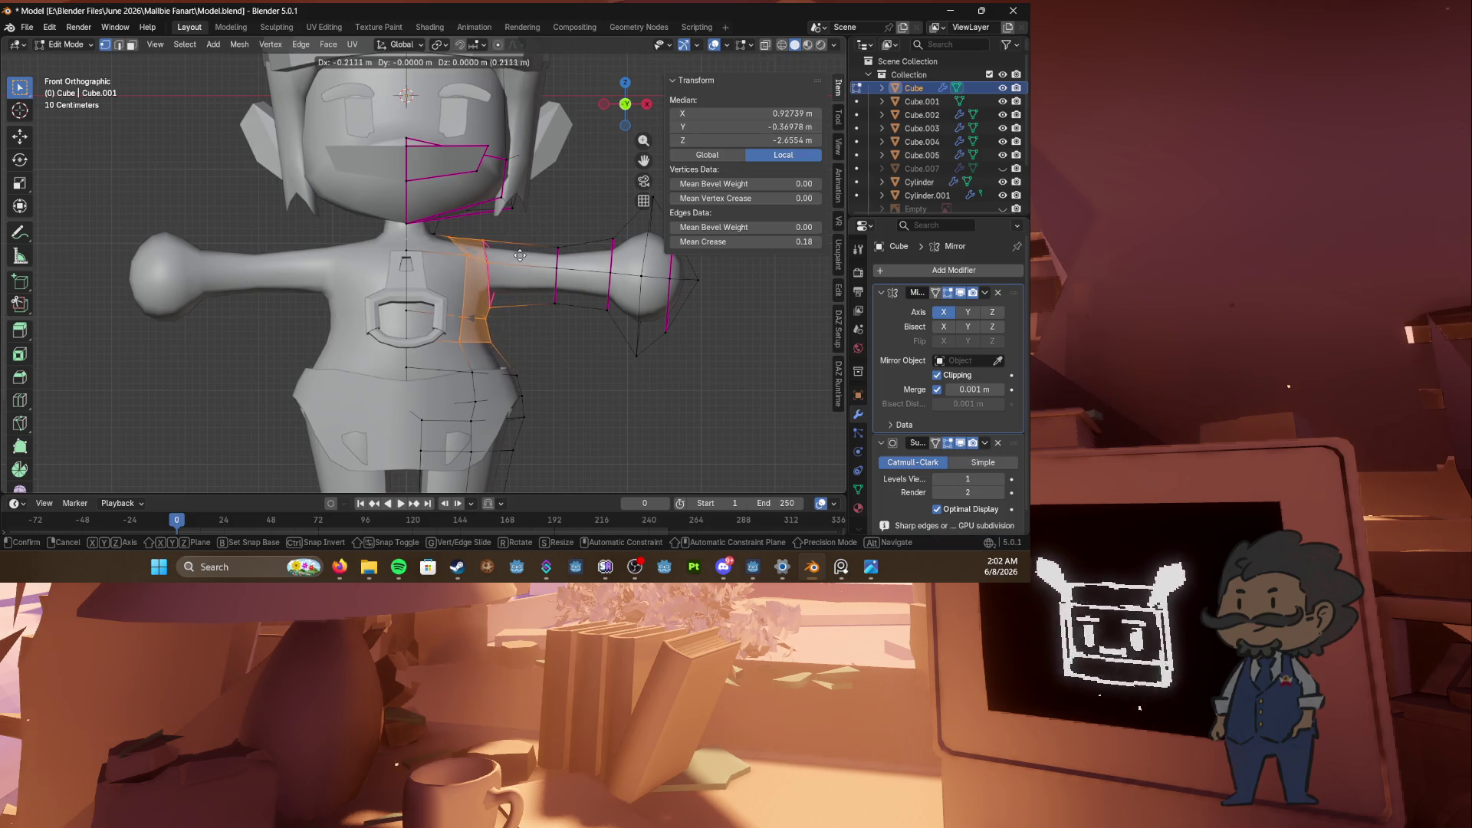
left_click(526, 255)
key("r")
left_click(519, 246)
key("r")
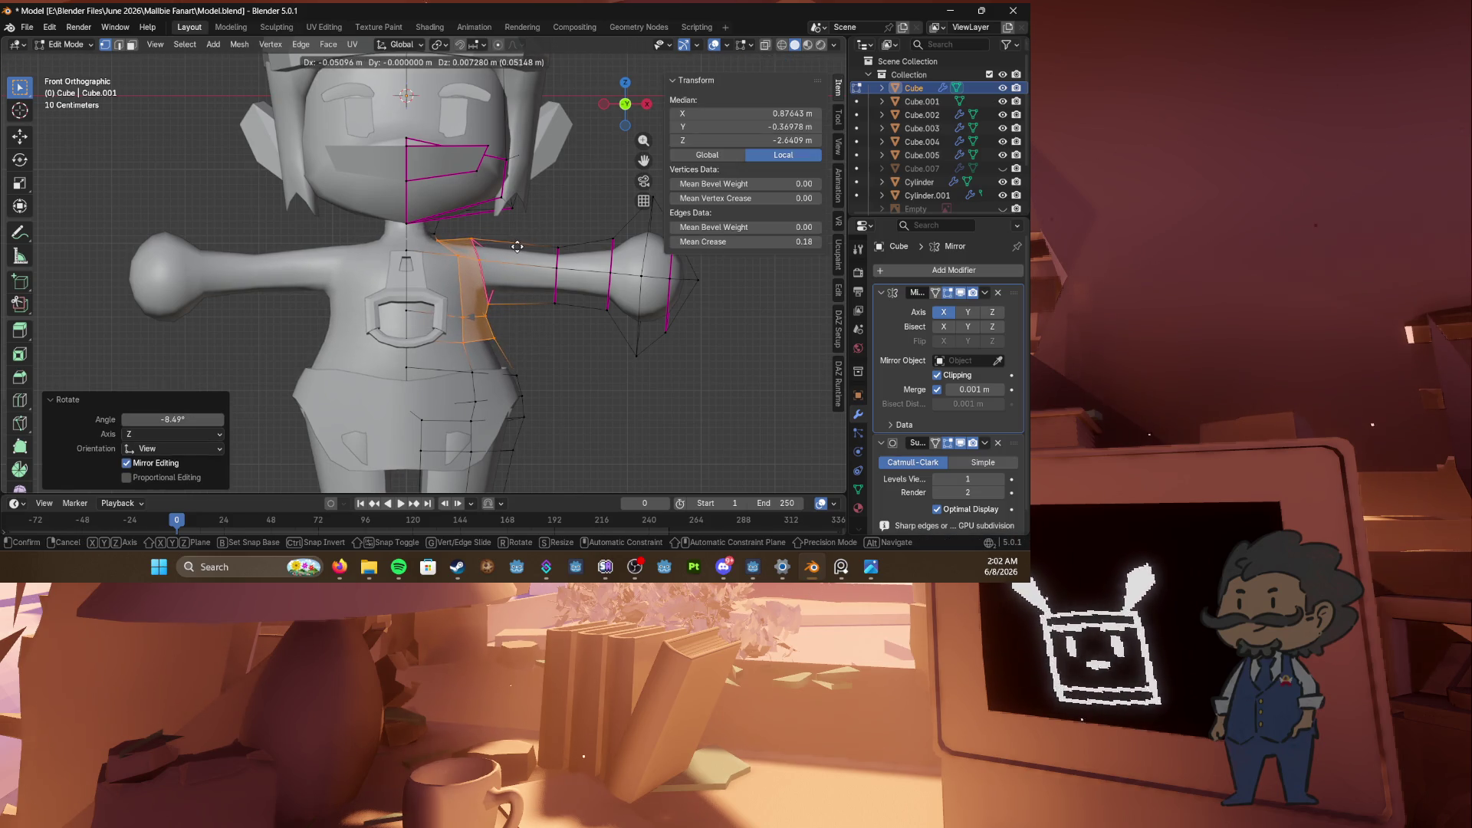
left_click(507, 245)
key("g")
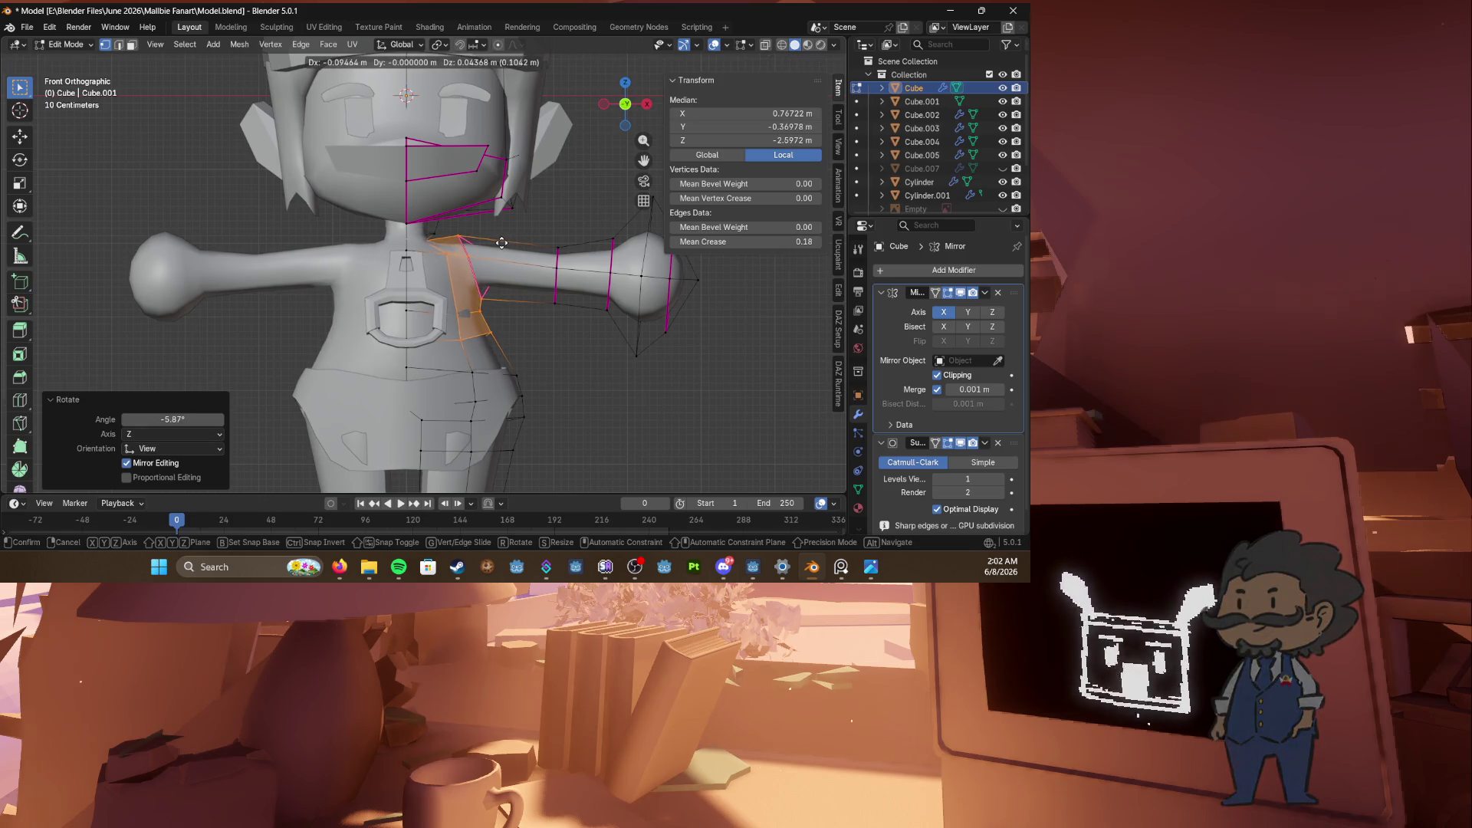
left_click(499, 243)
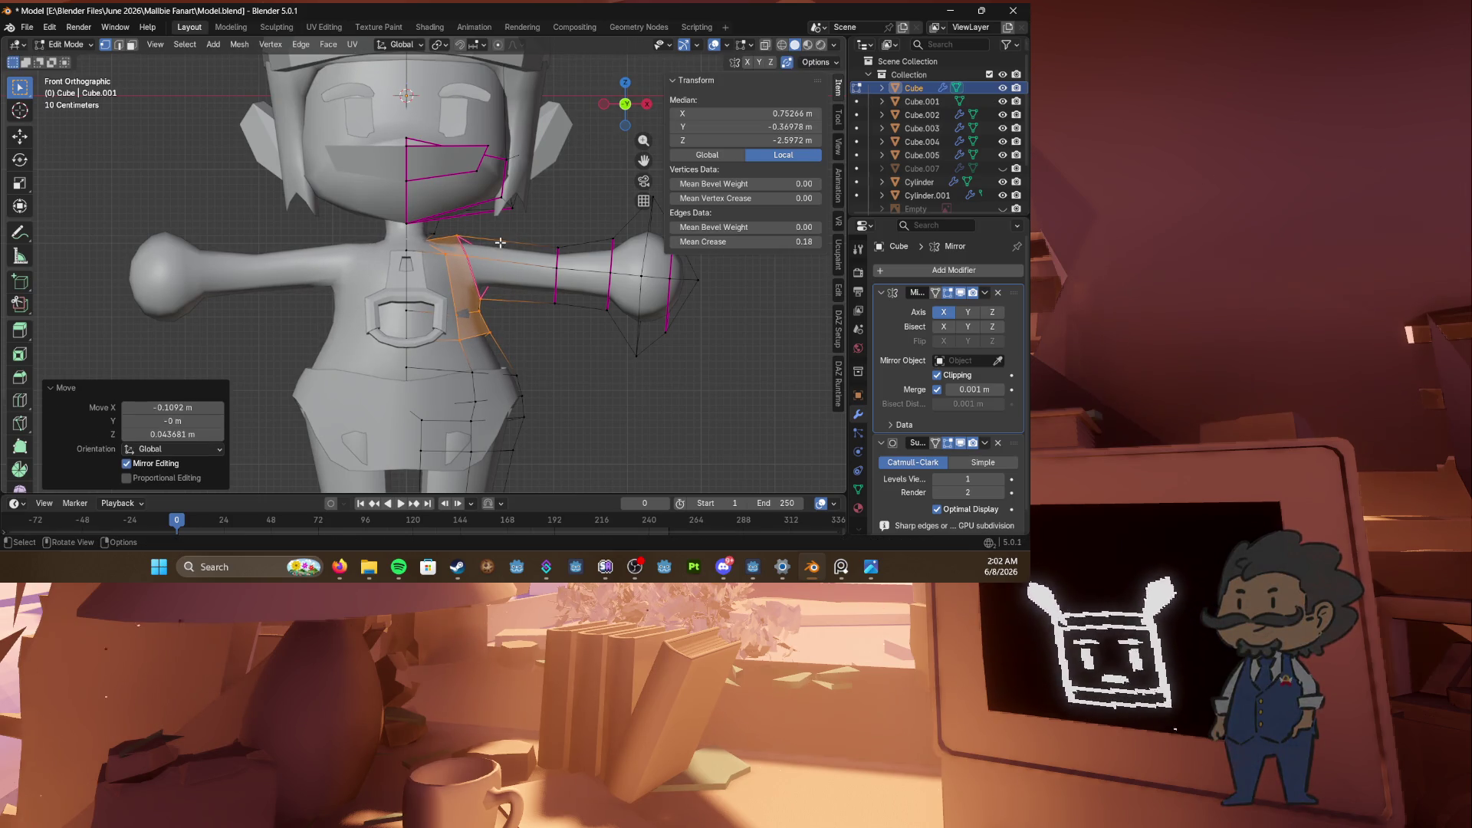
key("g")
left_click(457, 239)
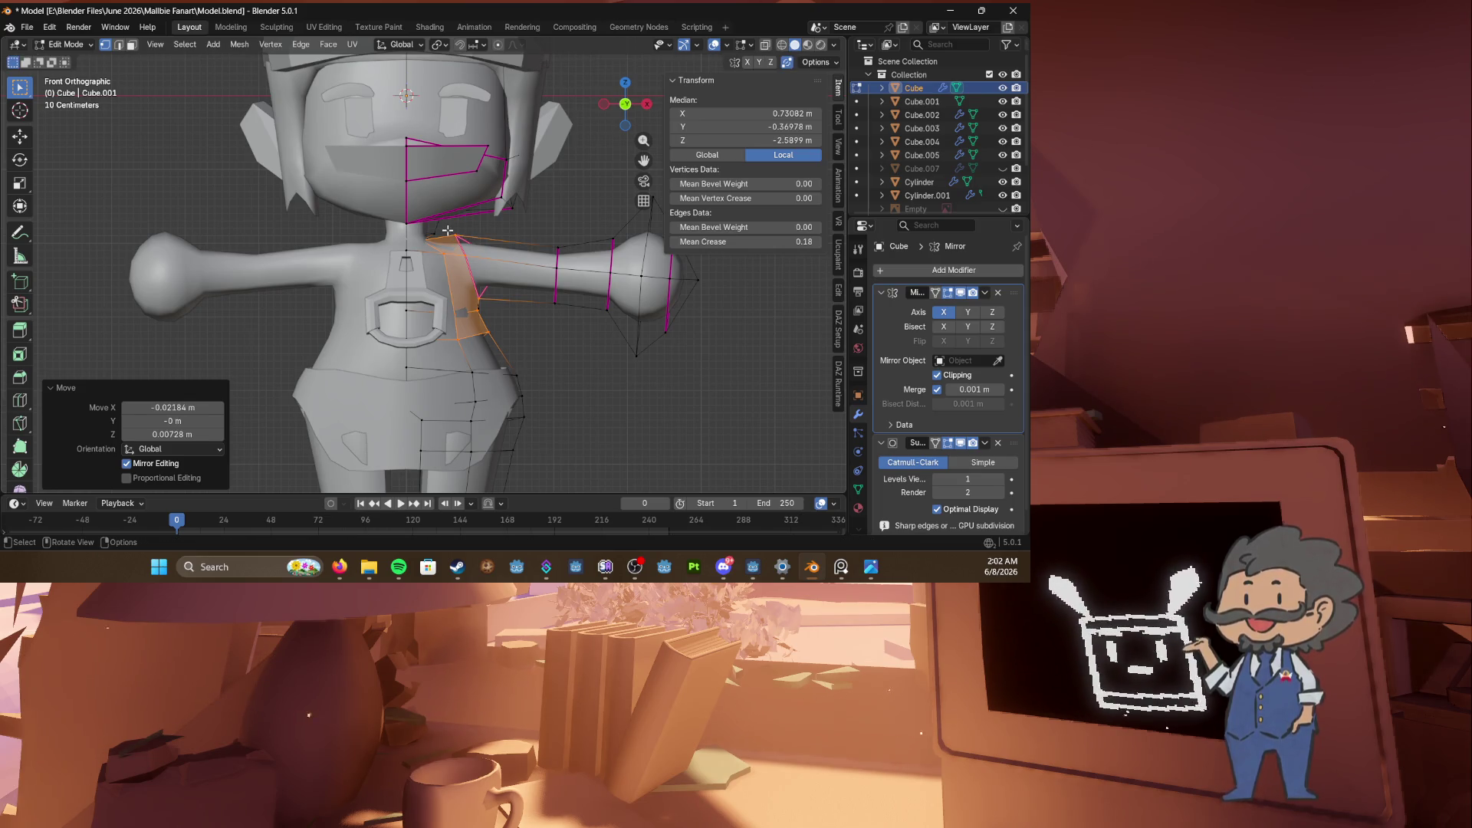
Step: Select a shoulder vertex and the shoulder edges in X-ray view
left_click(446, 230)
key("shift+z")
left_click(499, 269, "alt")
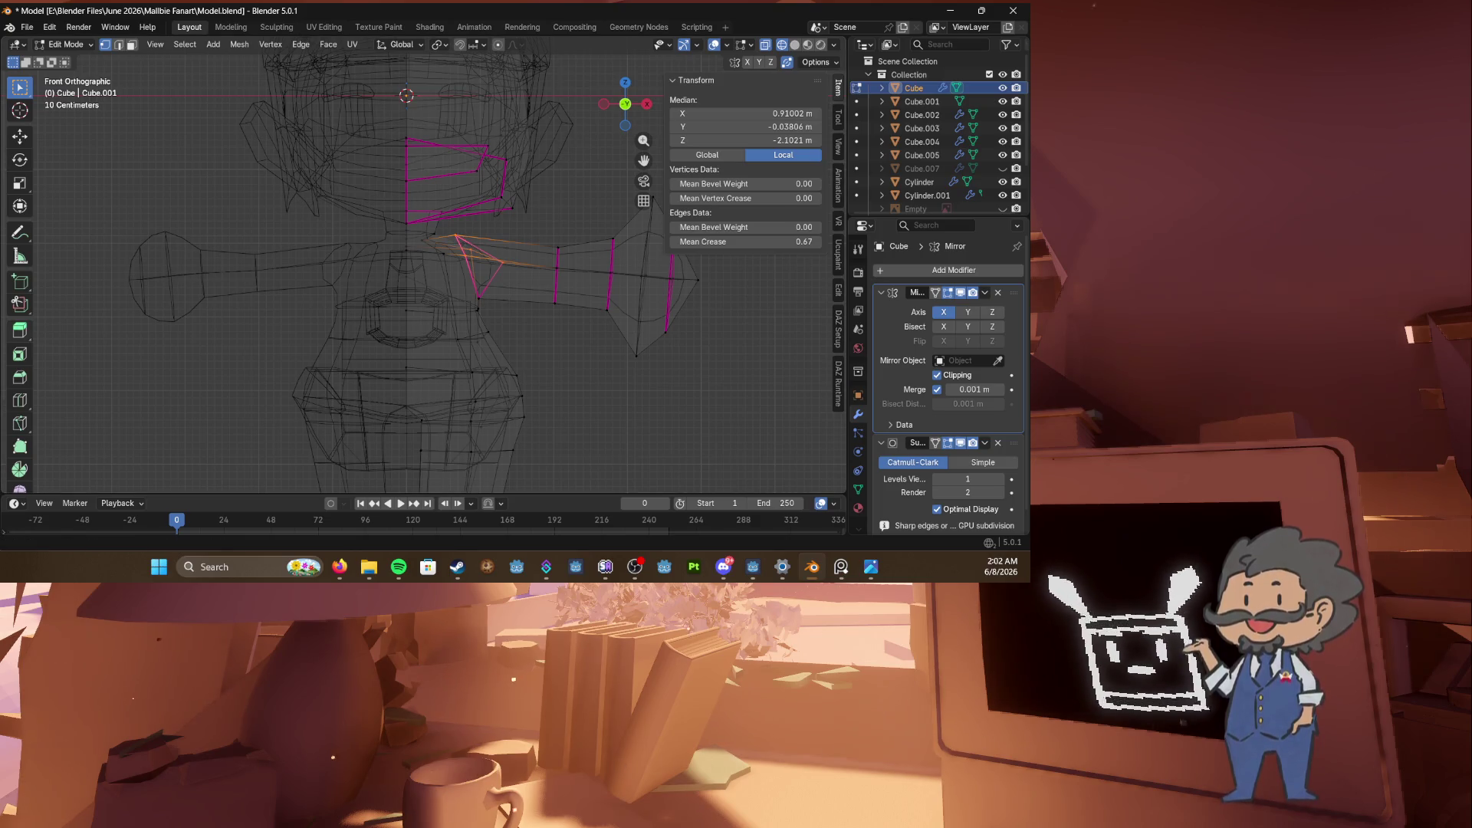
left_click(340, 566)
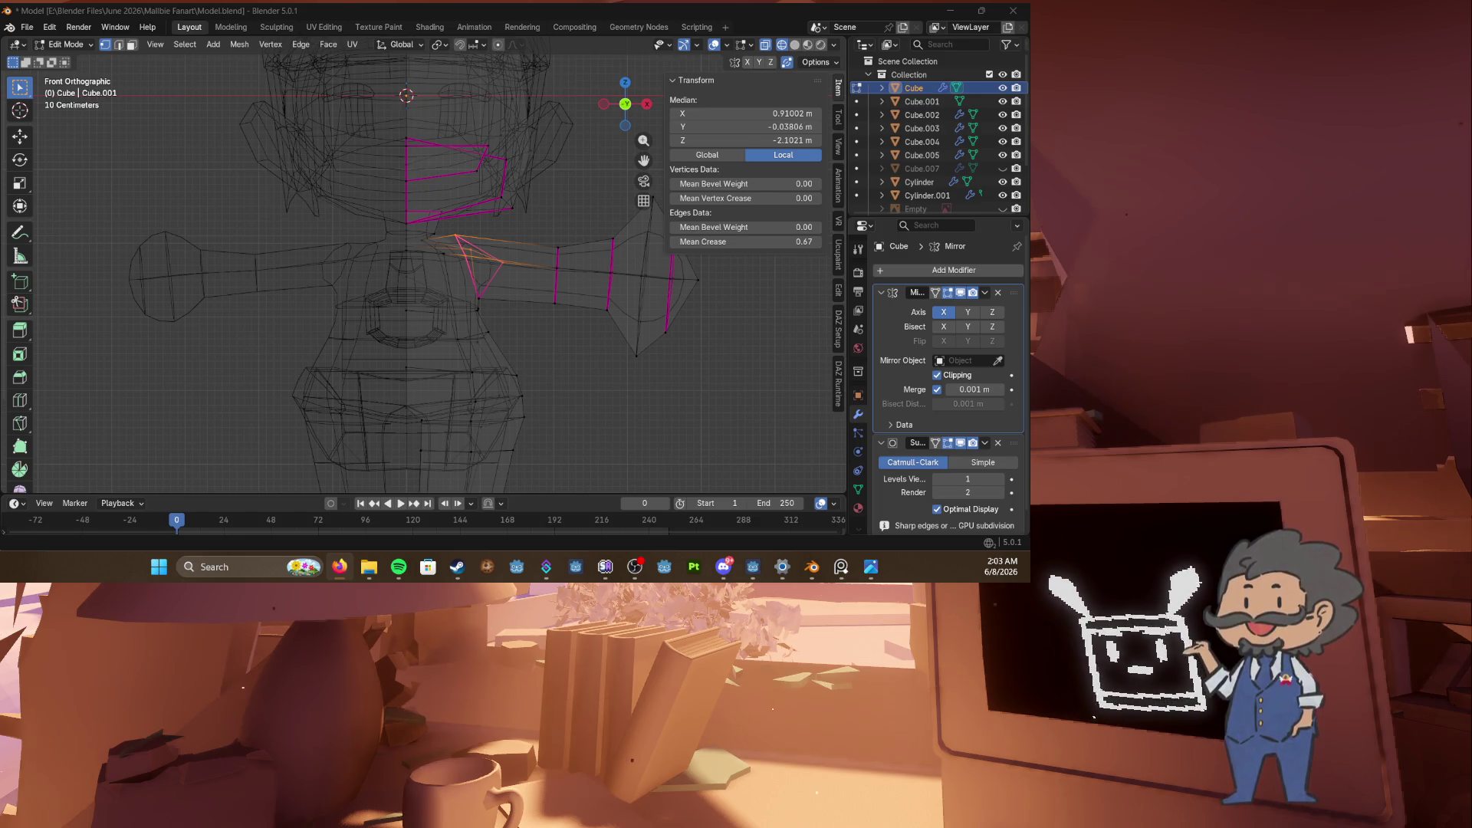
left_click(279, 351)
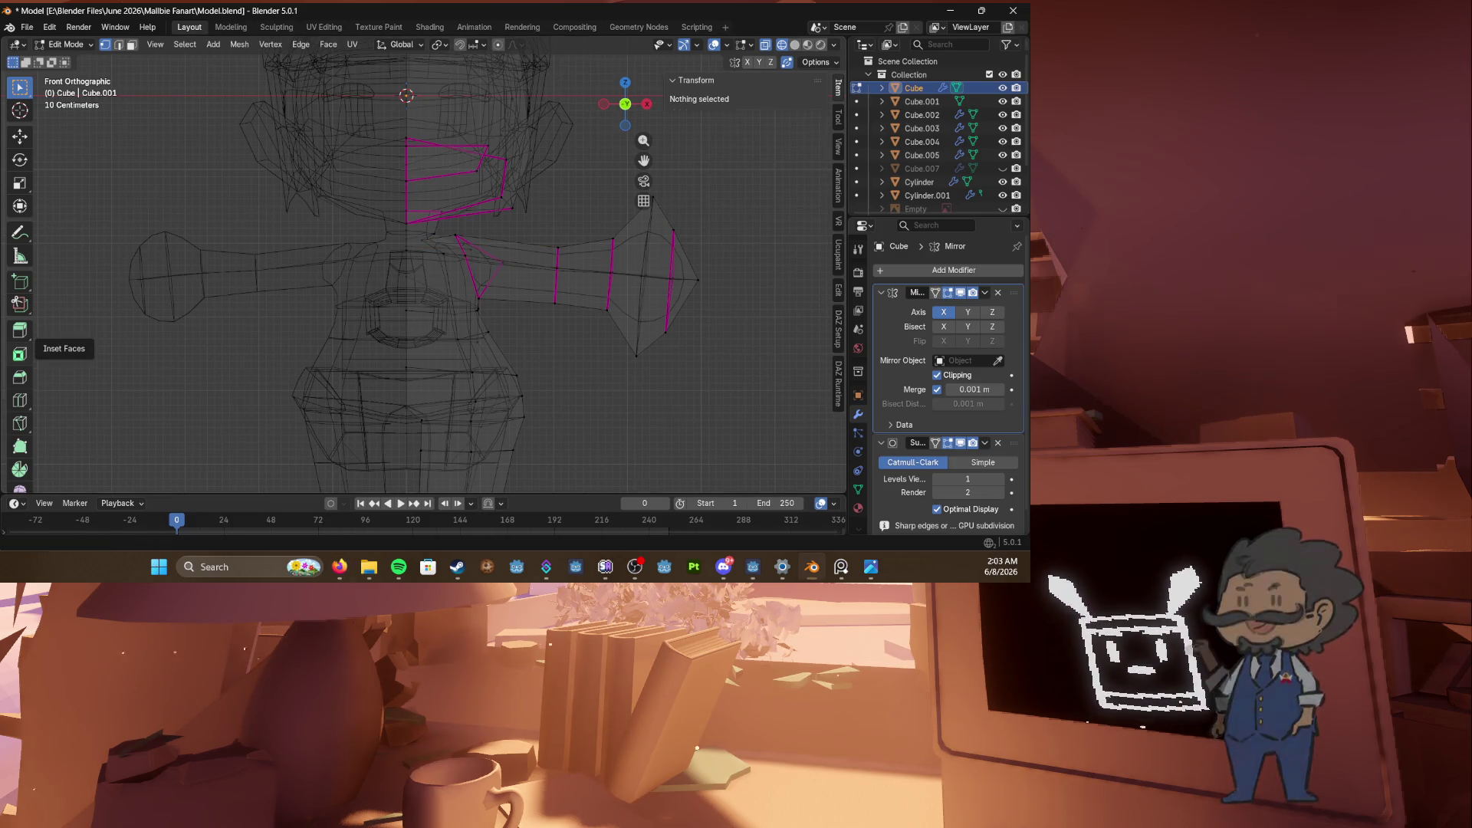
left_click(339, 567)
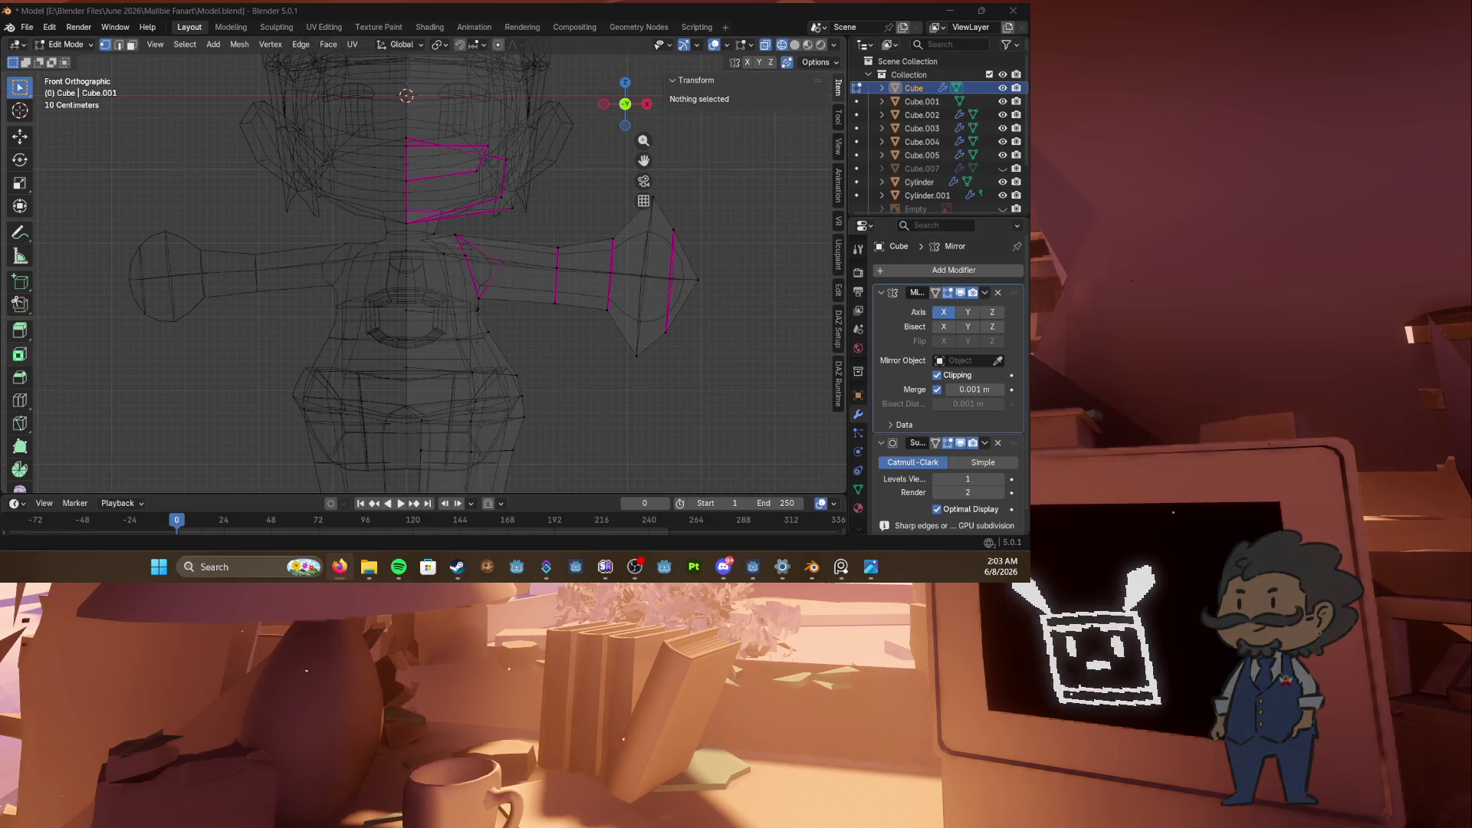
Step: Reposition the shoulder vertex several times to smooth the arm joint and save Model.blend
left_click(270, 319)
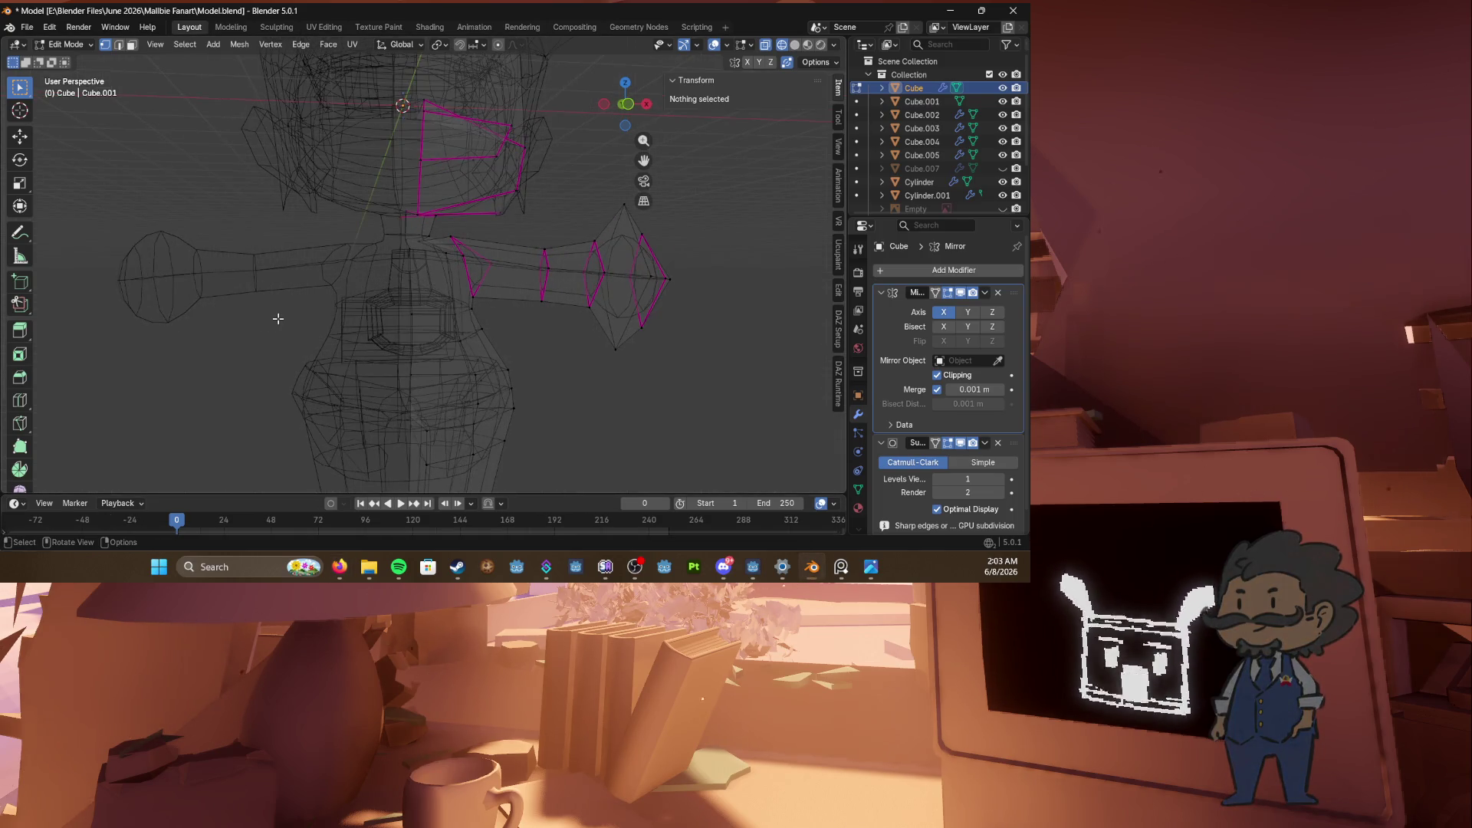
left_click(451, 239)
left_click(506, 265)
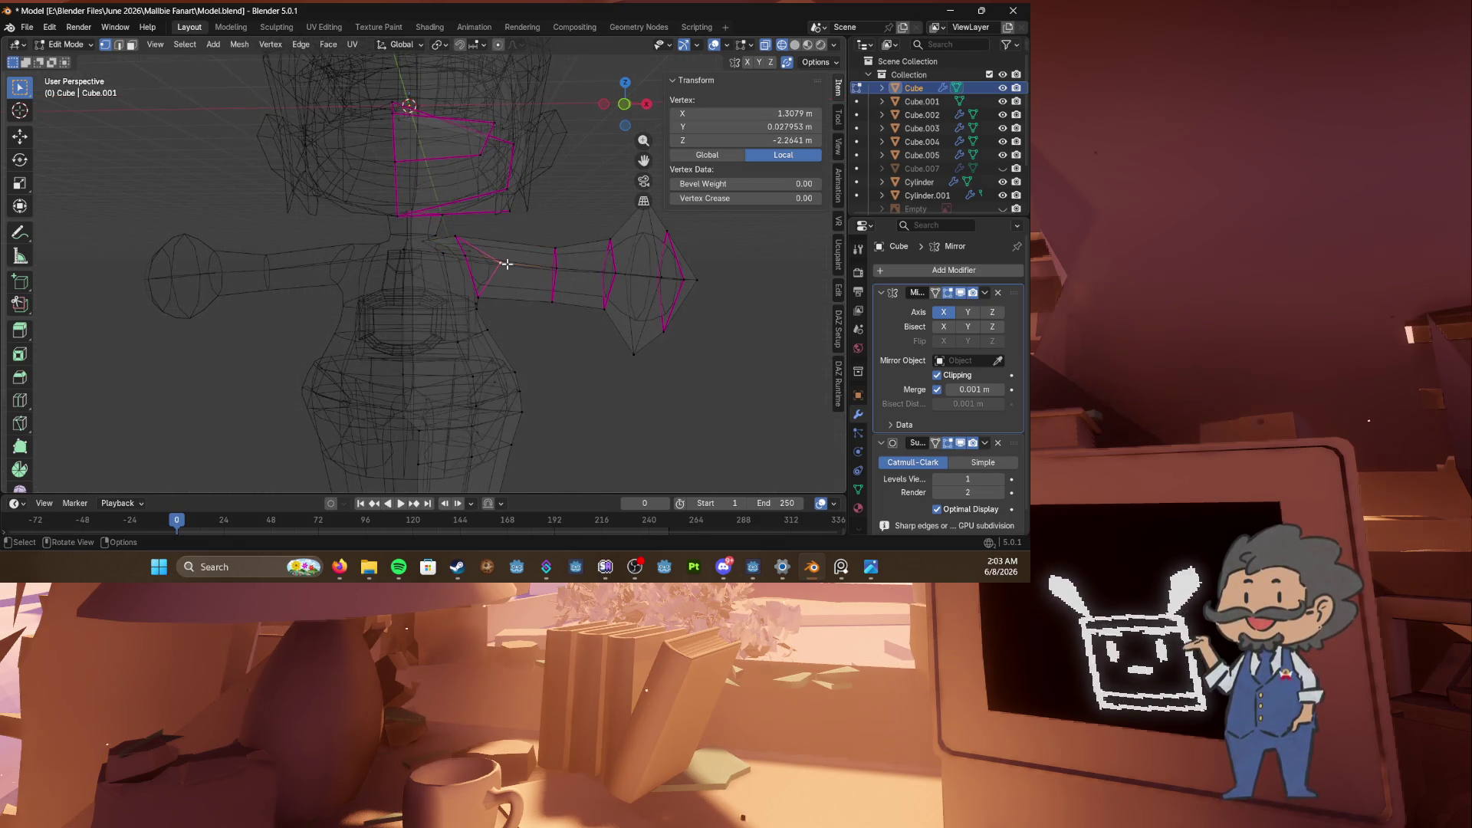
key("g")
left_click(486, 257)
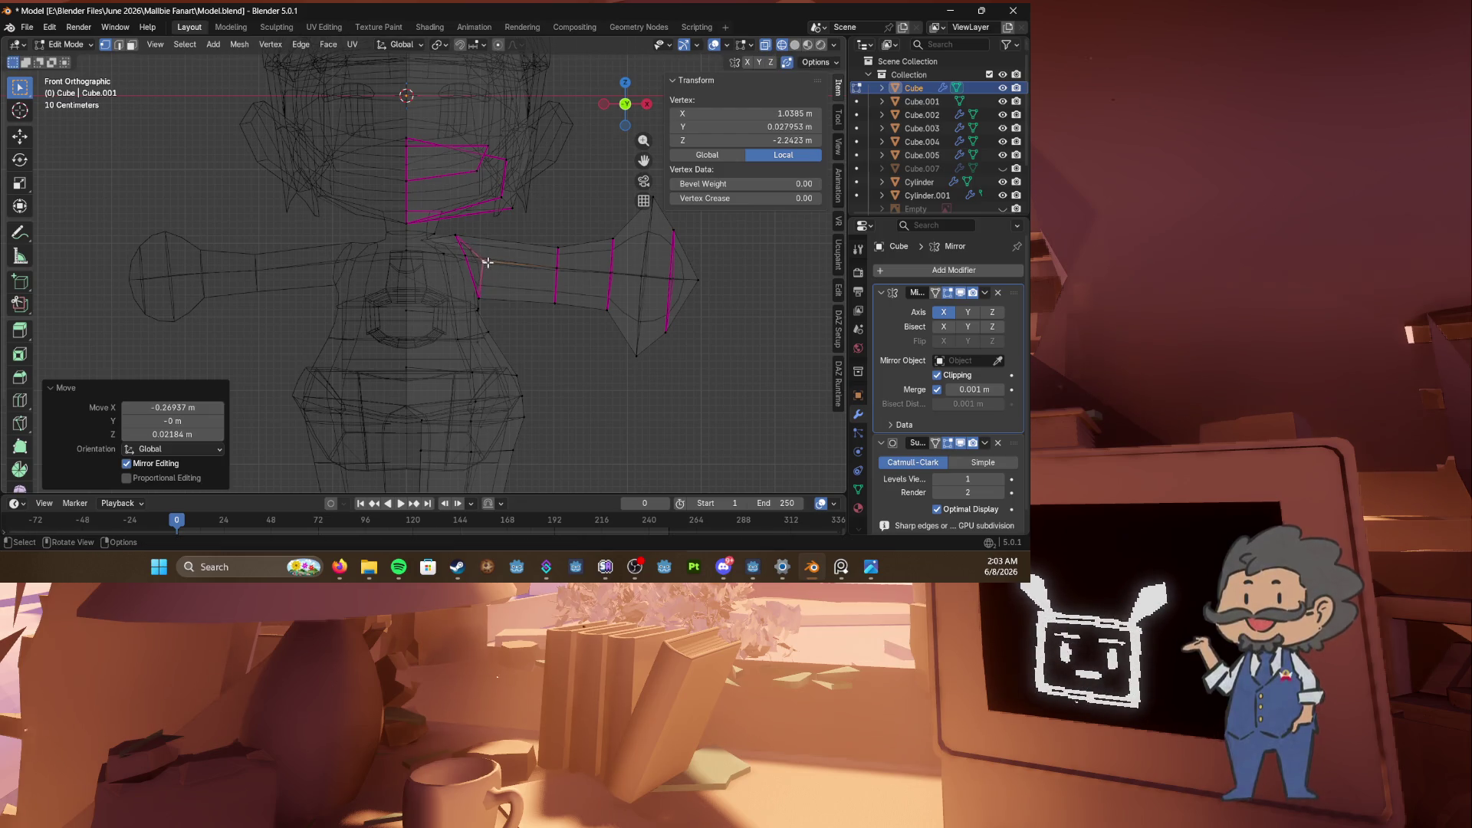
key("shift+z")
key("g")
left_click(594, 281)
mouse_move(594, 281)
middle_mouse_down()
mouse_move(386, 279)
mouse_move(429, 253)
mouse_move(443, 274)
mouse_move(408, 311)
mouse_move(508, 307)
middle_mouse_up()
key("ctrl+s")
key("g")
left_click(454, 262)
Step: Shift an upper-arm edge loop along the Y axis and return to front view
left_click(418, 319, "alt")
key("g")
key("y")
left_click(458, 314)
key("KP_1")
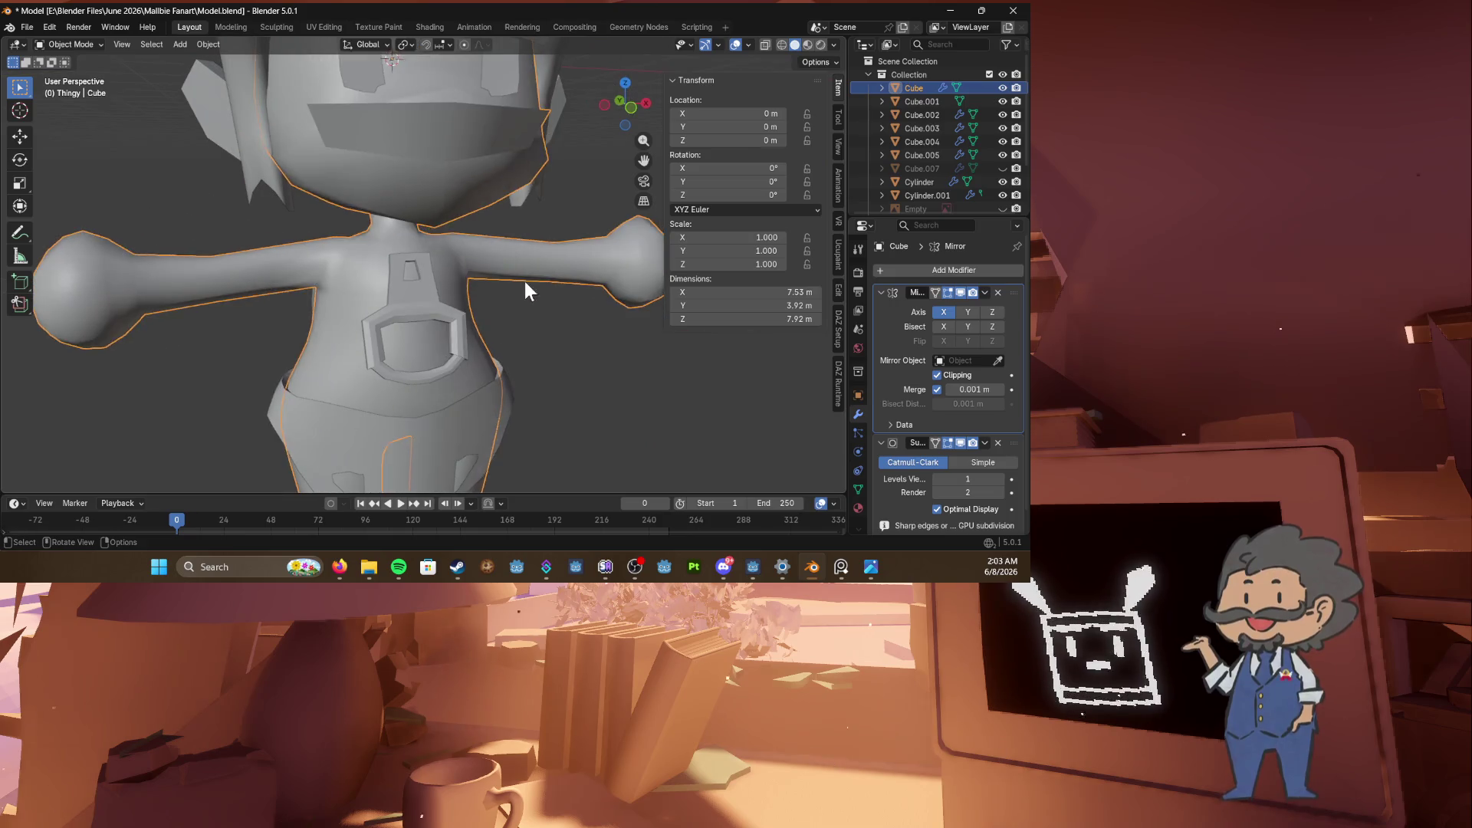
Step: Return to Object Mode, select the main body and save Model.blend
middle_click_drag(525, 282, 460, 291)
key("Tab")
scroll(399, 278, "down", 3)
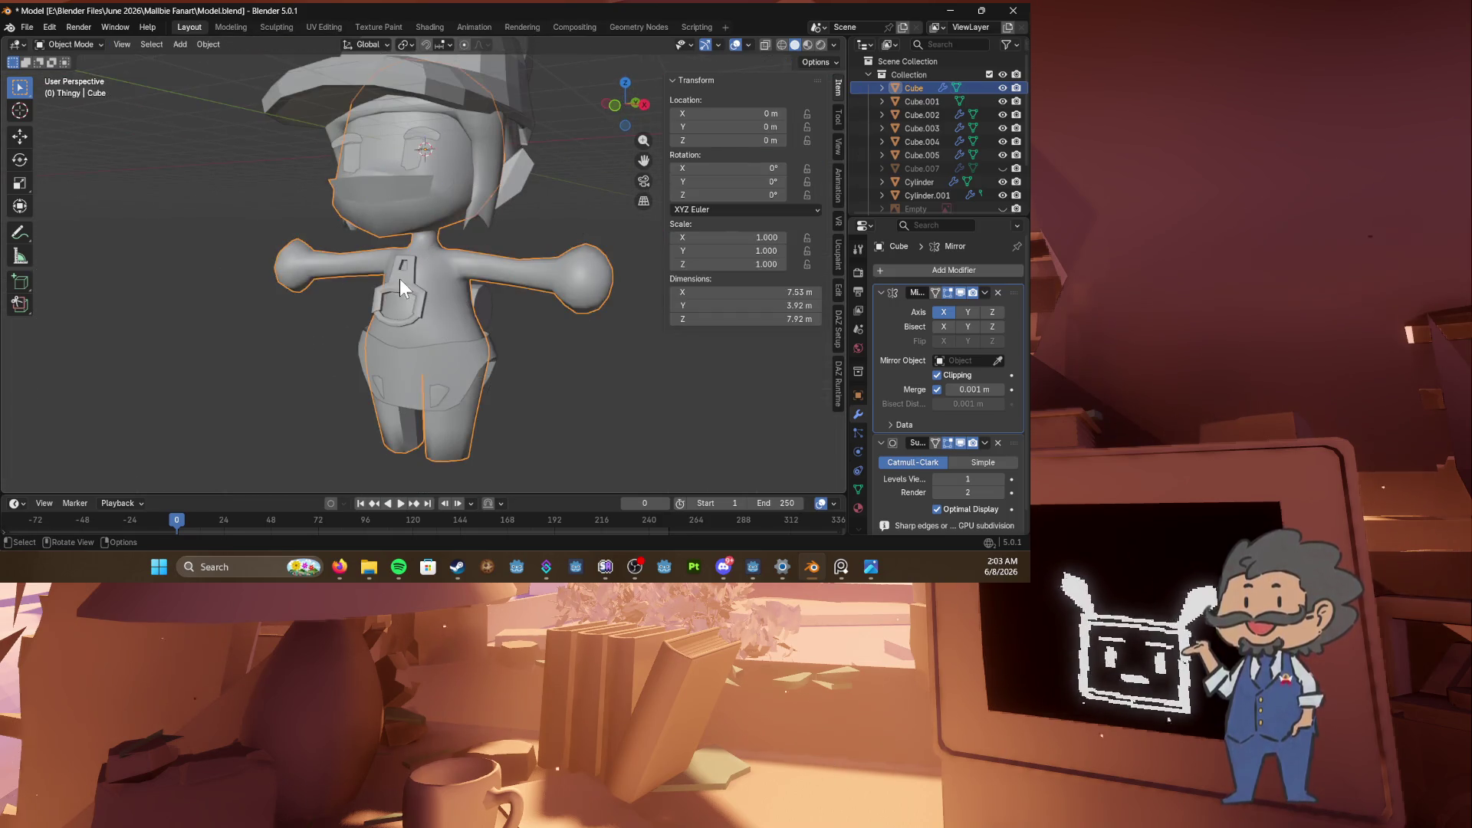
scroll(490, 303, "up", 2)
left_click(448, 319)
key("ctrl+s")
Step: Select a vertical column of vertices on the skirt piece in Edit Mode
left_click(431, 426)
key("Tab")
left_click(444, 440)
left_click(446, 402, "alt")
mouse_move(445, 403)
middle_mouse_down()
mouse_move(476, 414)
mouse_move(378, 412)
middle_mouse_up()
key("g")
left_click(516, 427)
Step: Lower the skirt panel's bottom vertices along Z in front X-ray view
key("KP_1")
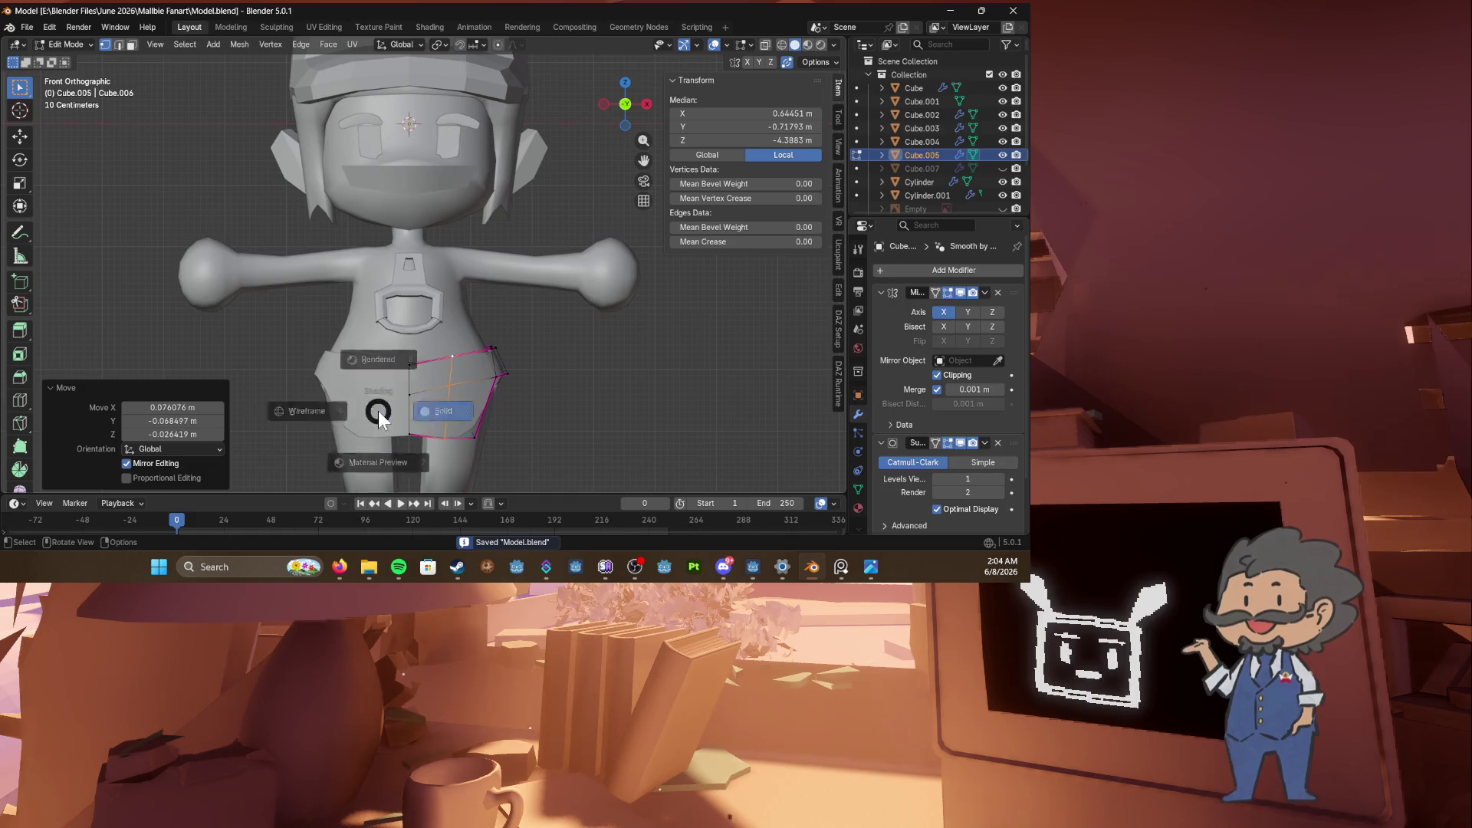
key("alt+z")
left_click(425, 450)
key("g")
key("z")
left_click(425, 450)
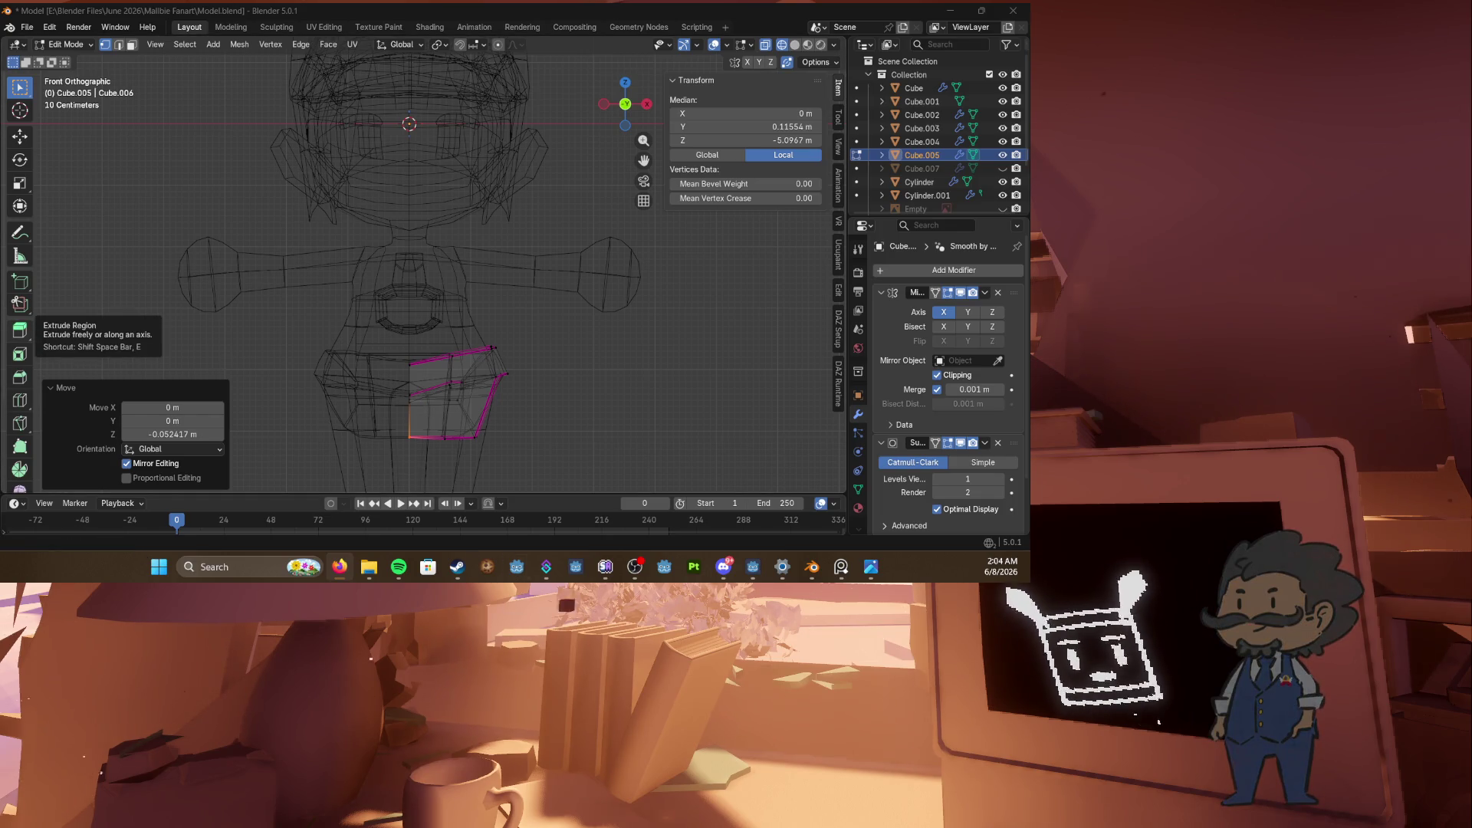
Step: Switch back to solid shading and save Model.blend
scroll(438, 330, "down", 1)
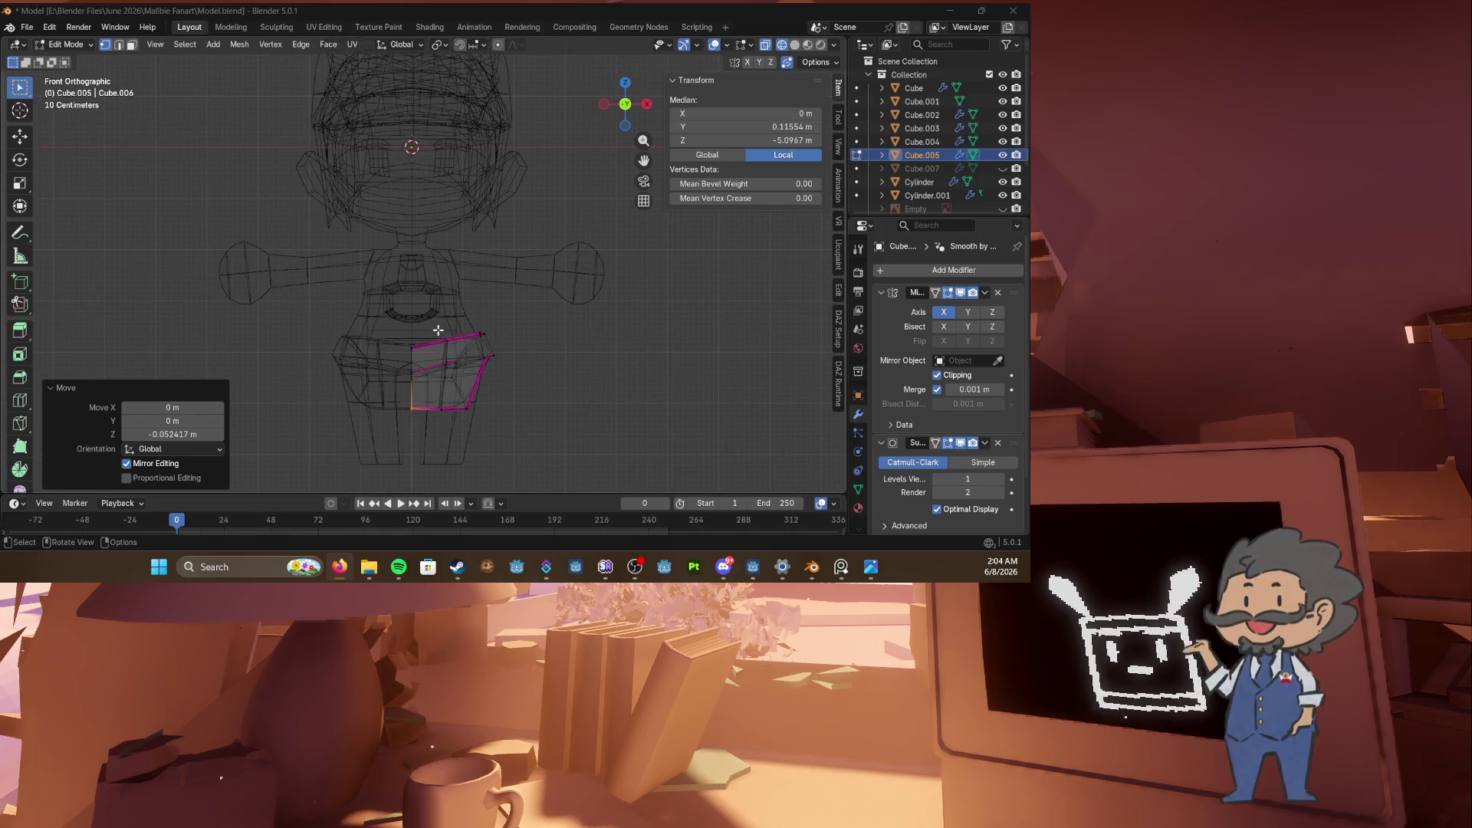
left_click(483, 335)
key("z")
left_click(576, 383)
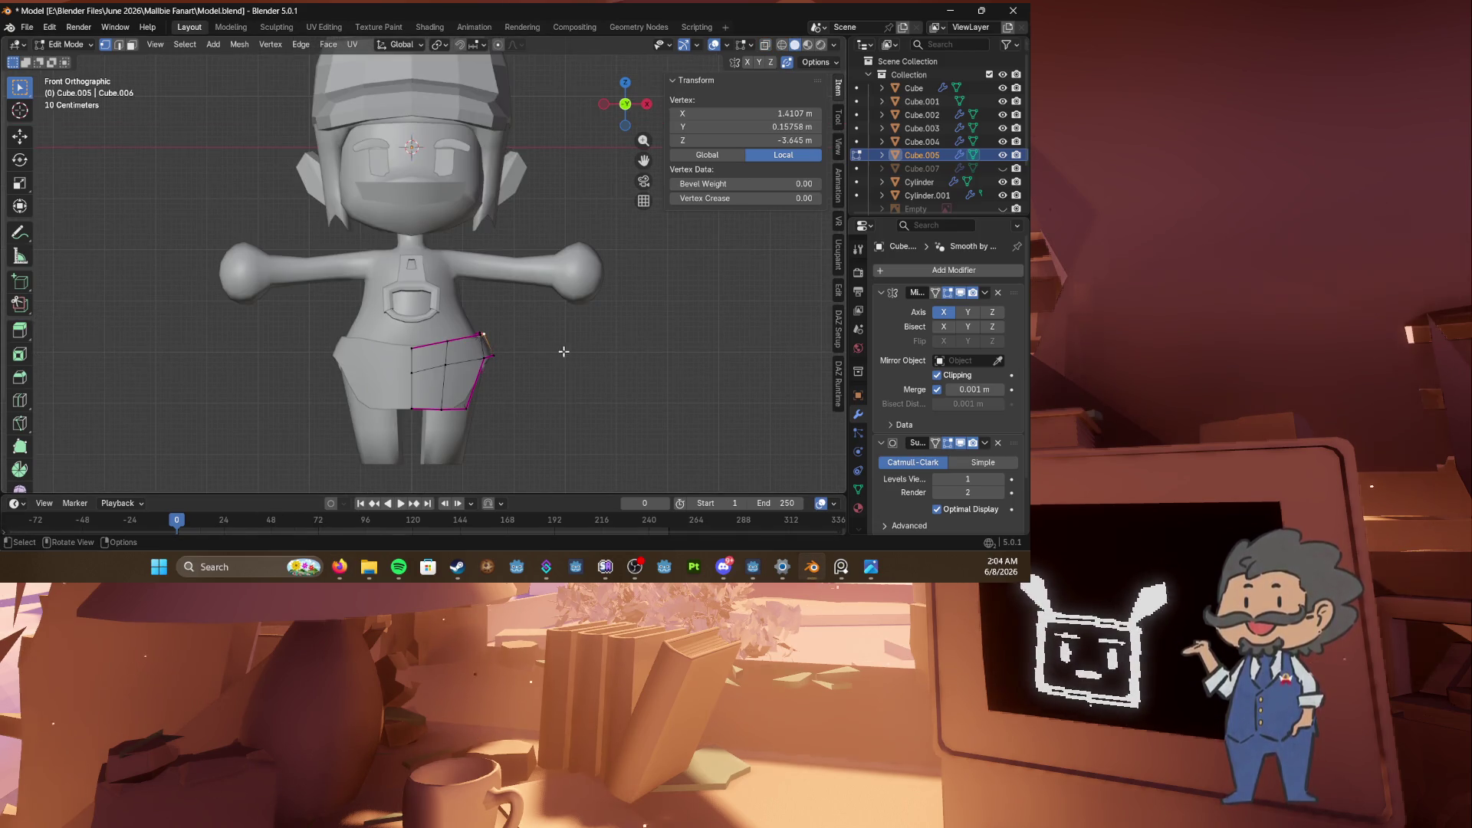
key("ctrl+s")
left_click(523, 343)
scroll(522, 343, "down", 1)
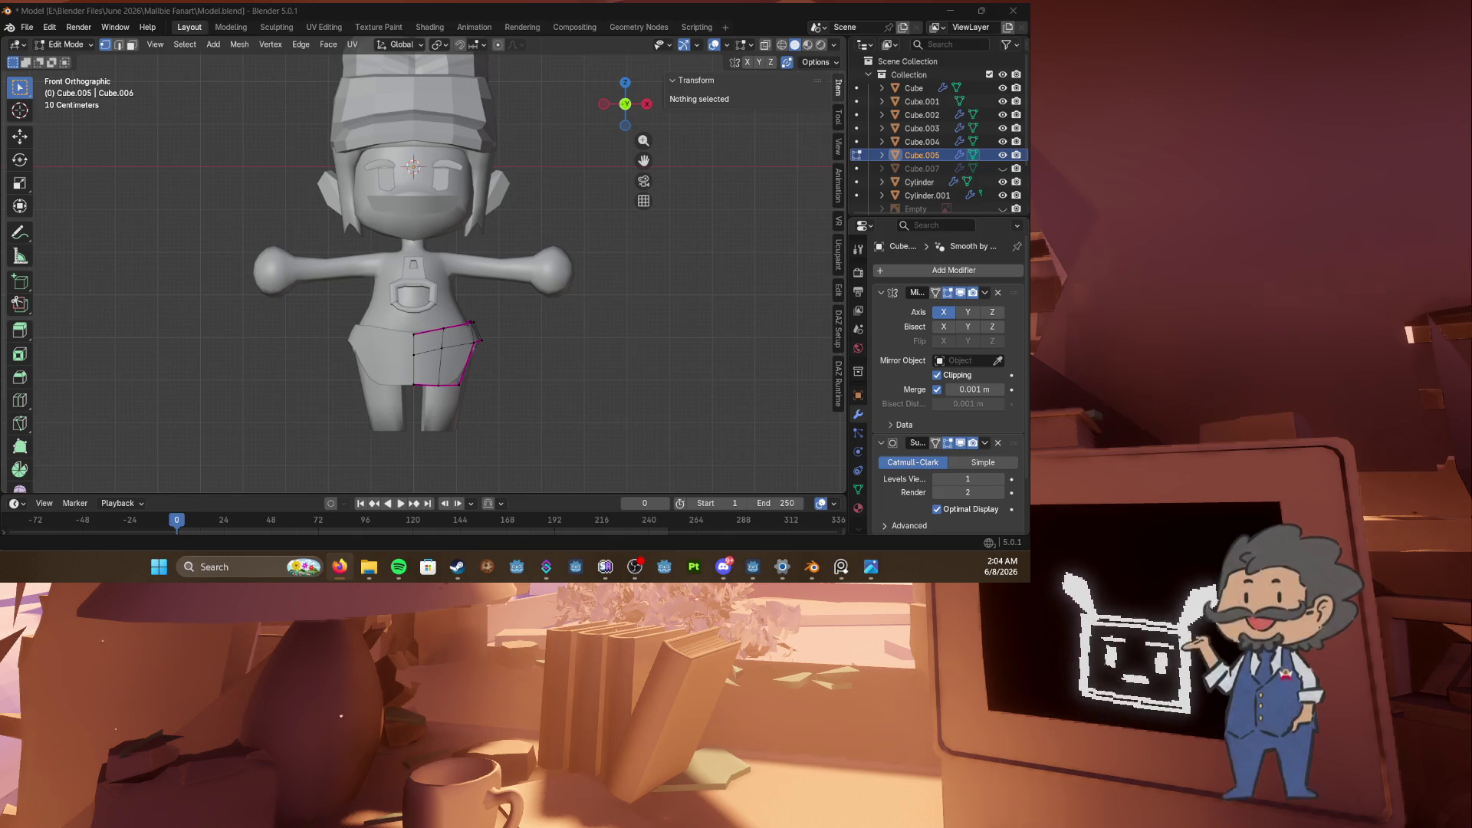
left_click(332, 394)
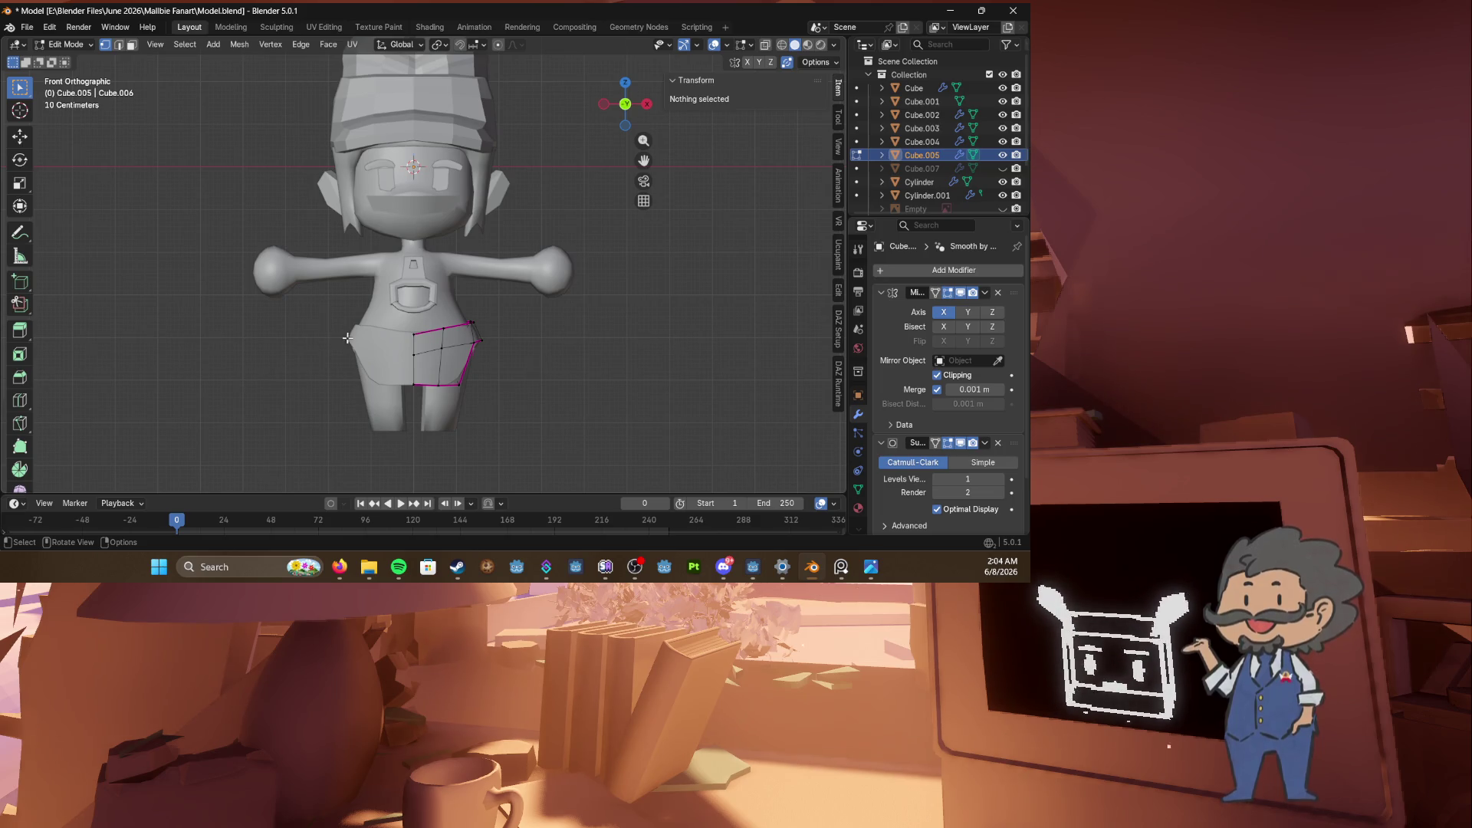
key("ctrl+s")
Step: Check the skirt from side and front, then unhide the vest Cube.007
key("KP_3")
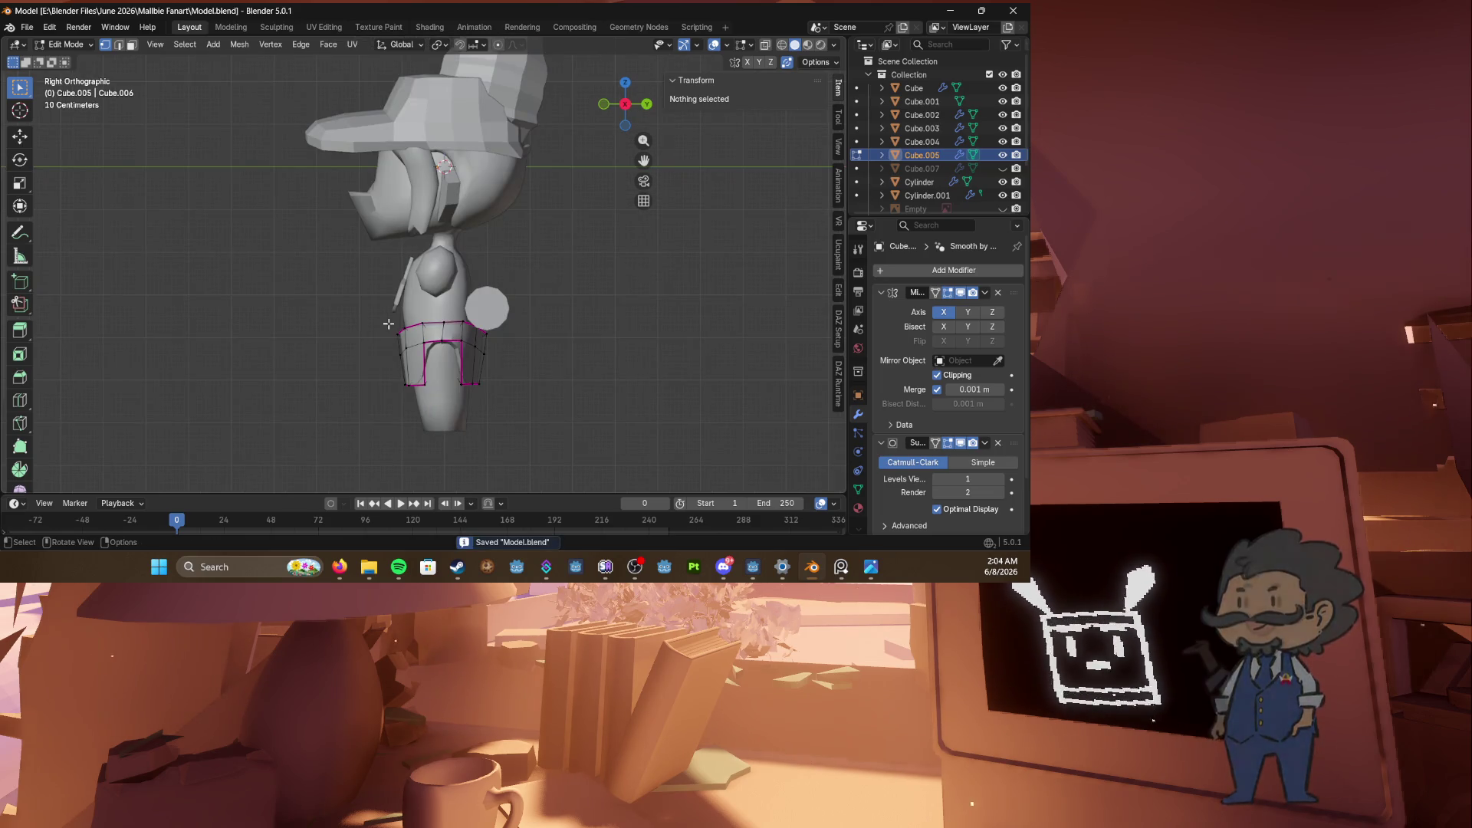
middle_click_drag(388, 325, 443, 329)
key("KP_1")
key("Tab")
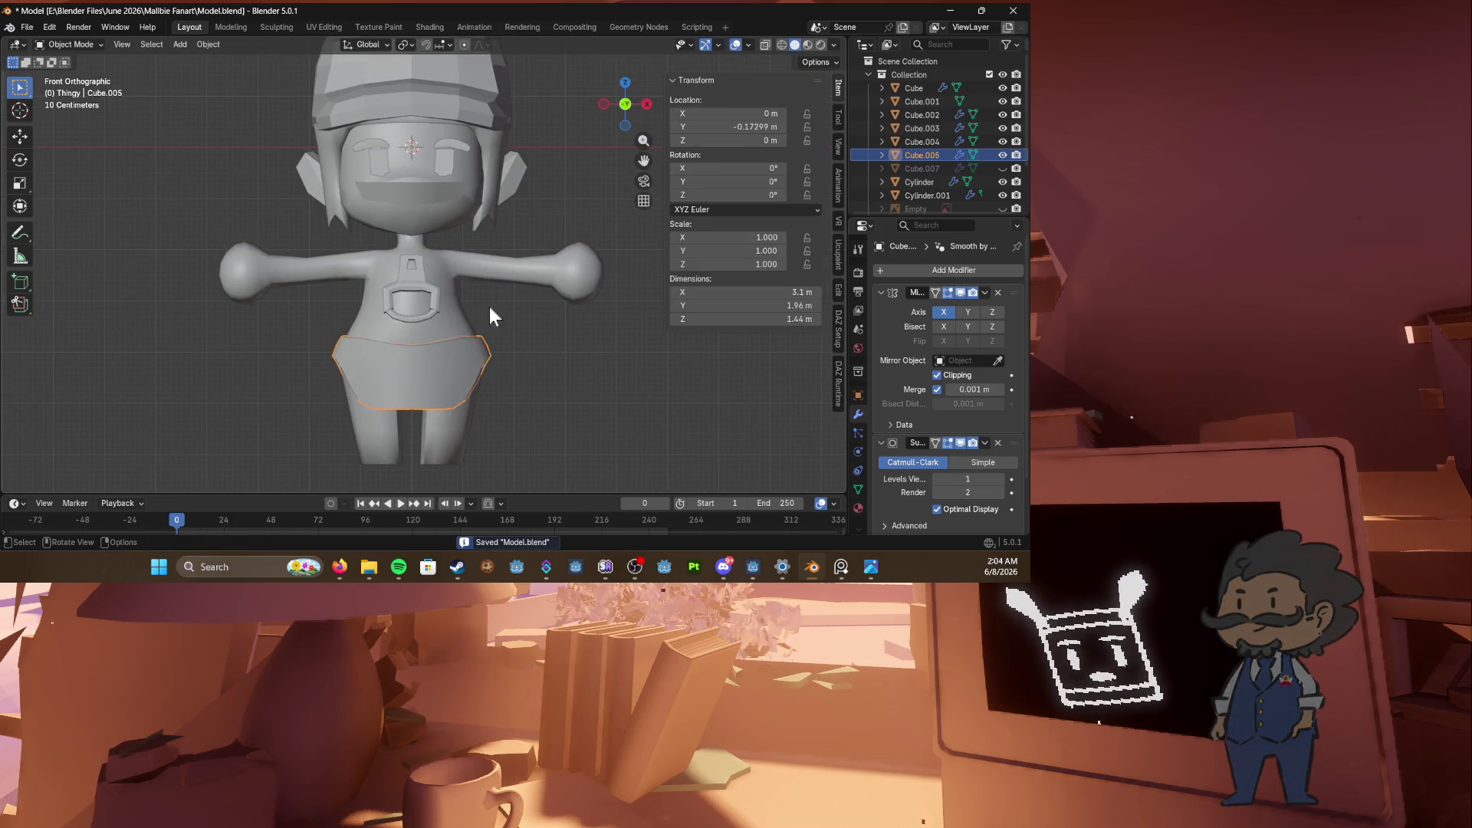
left_click(478, 318)
left_click(466, 347)
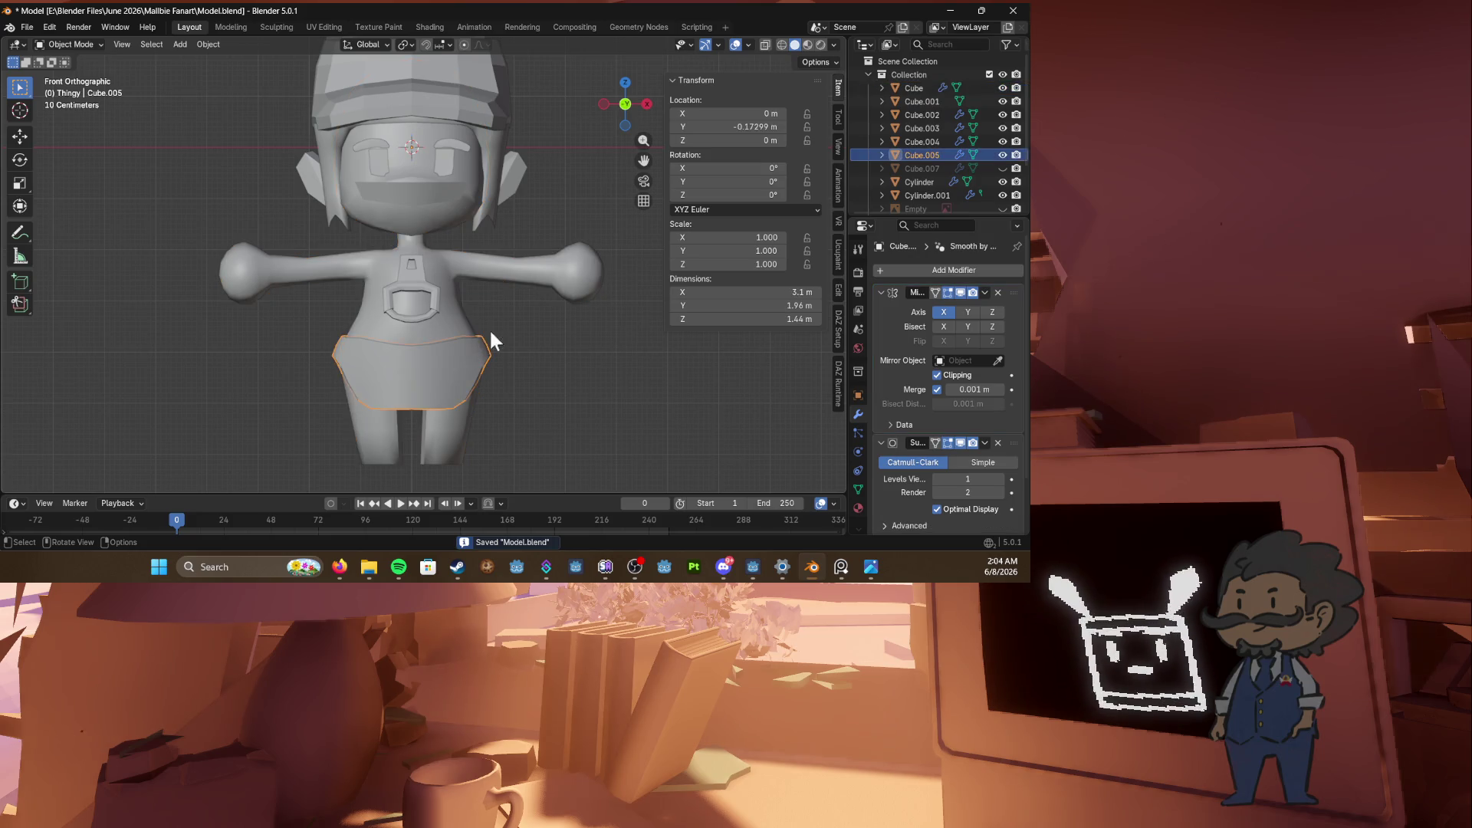
left_click(1002, 168)
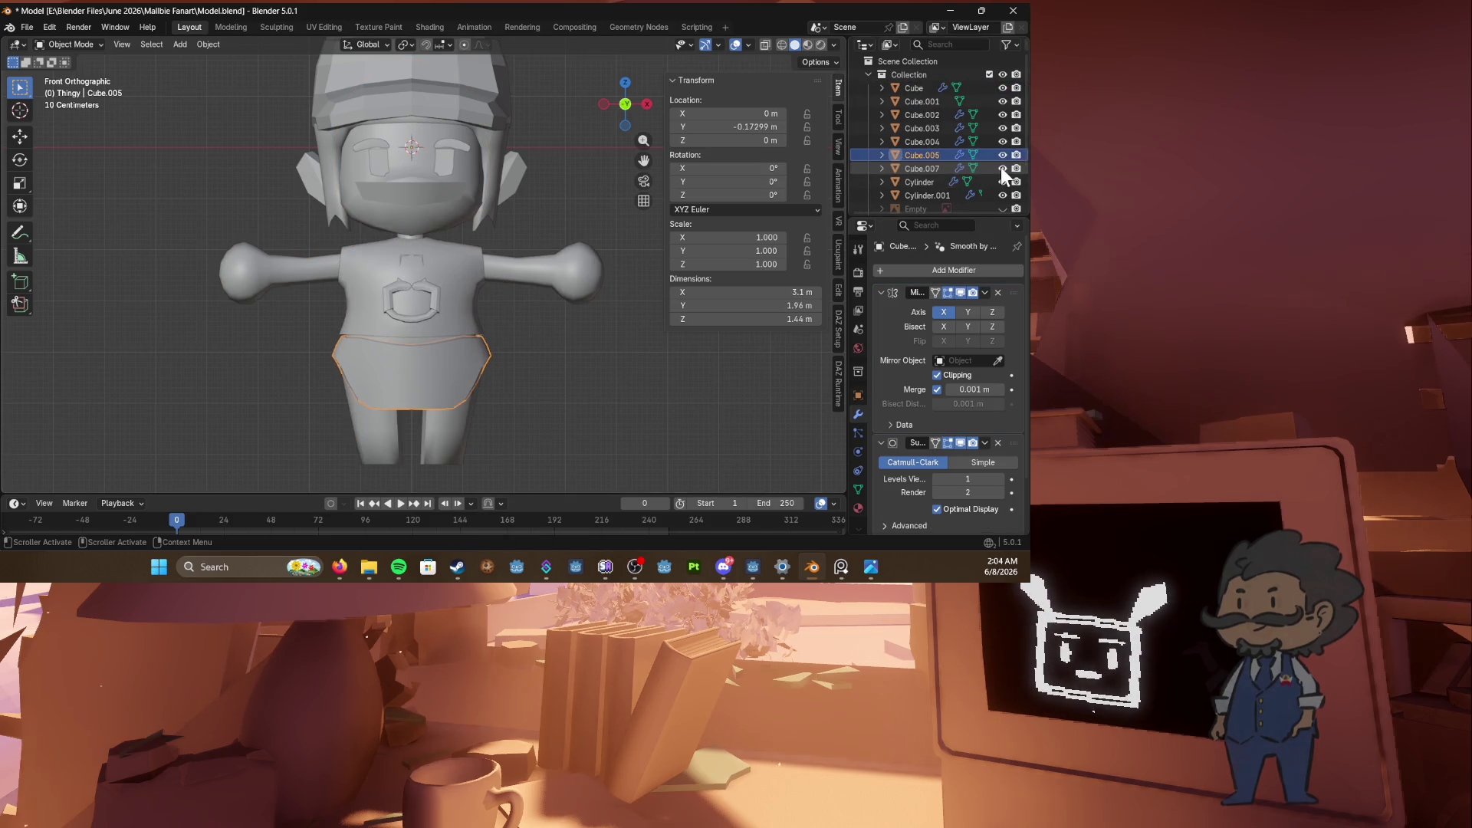
Step: Delete the old vest Cube.007 and start editing the body mesh
key("Delete")
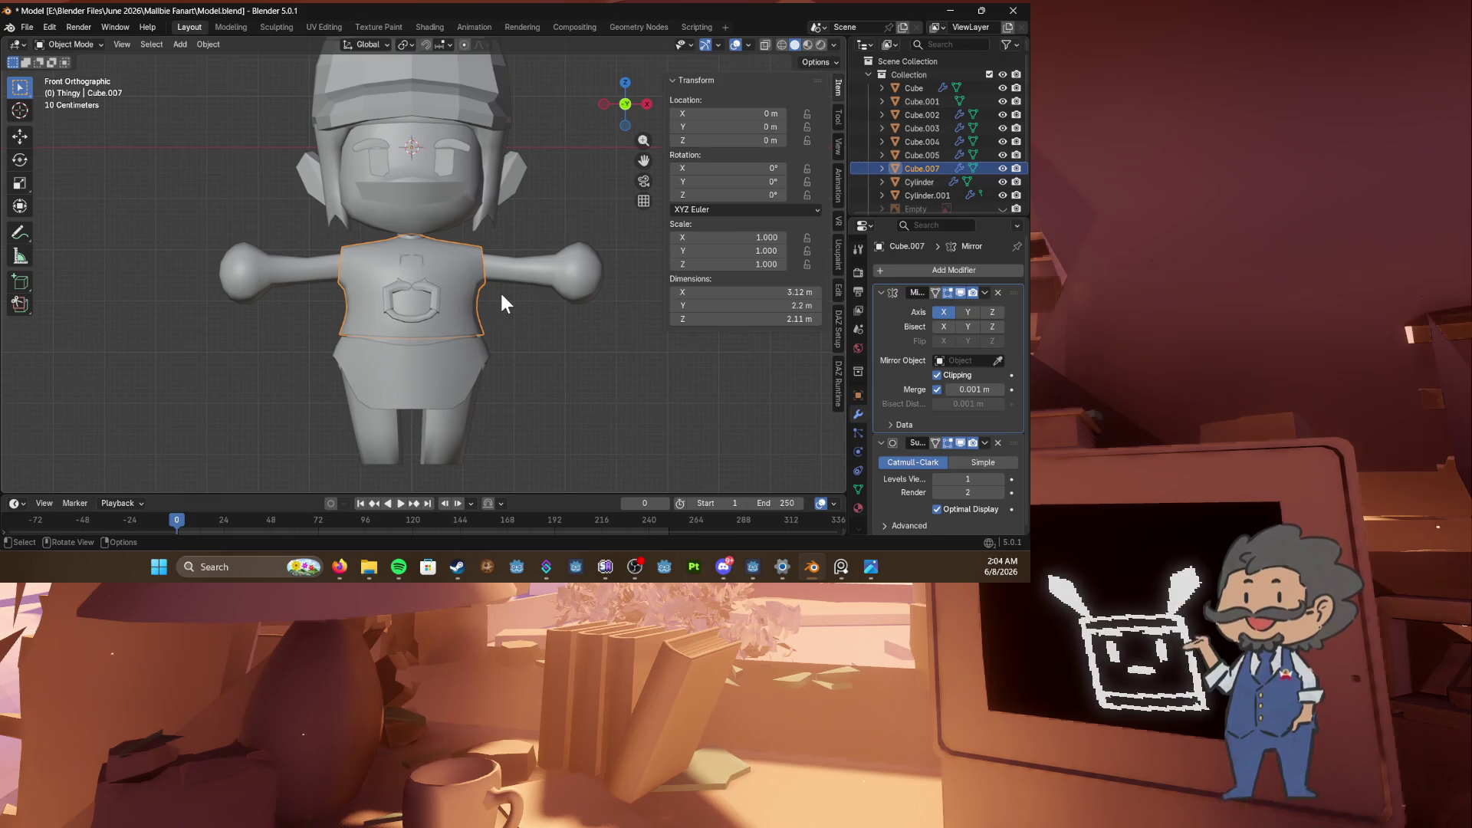
left_click(443, 301)
key("Tab")
scroll(443, 302, "up", 3)
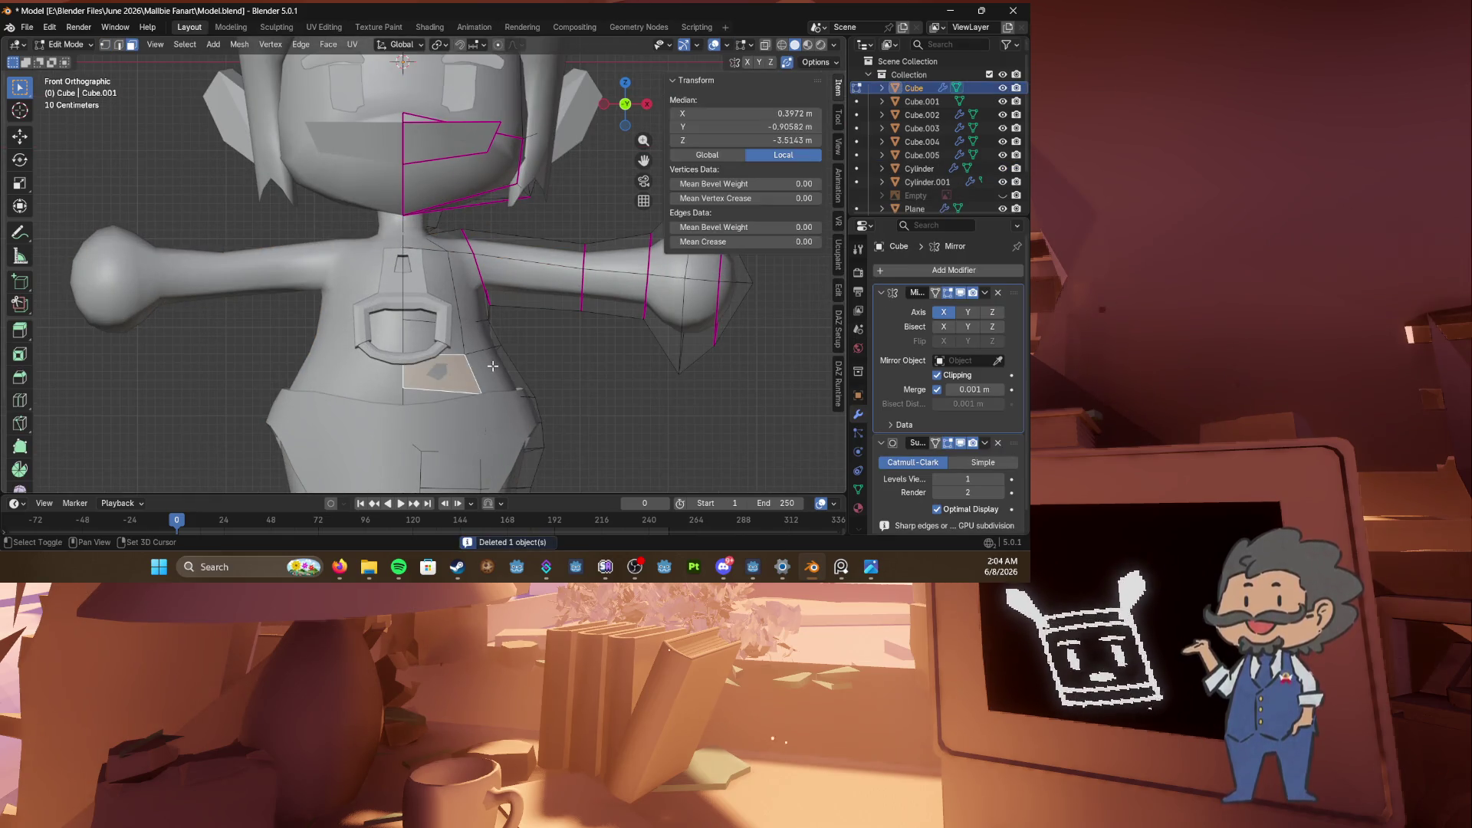
left_click(499, 372, "shift")
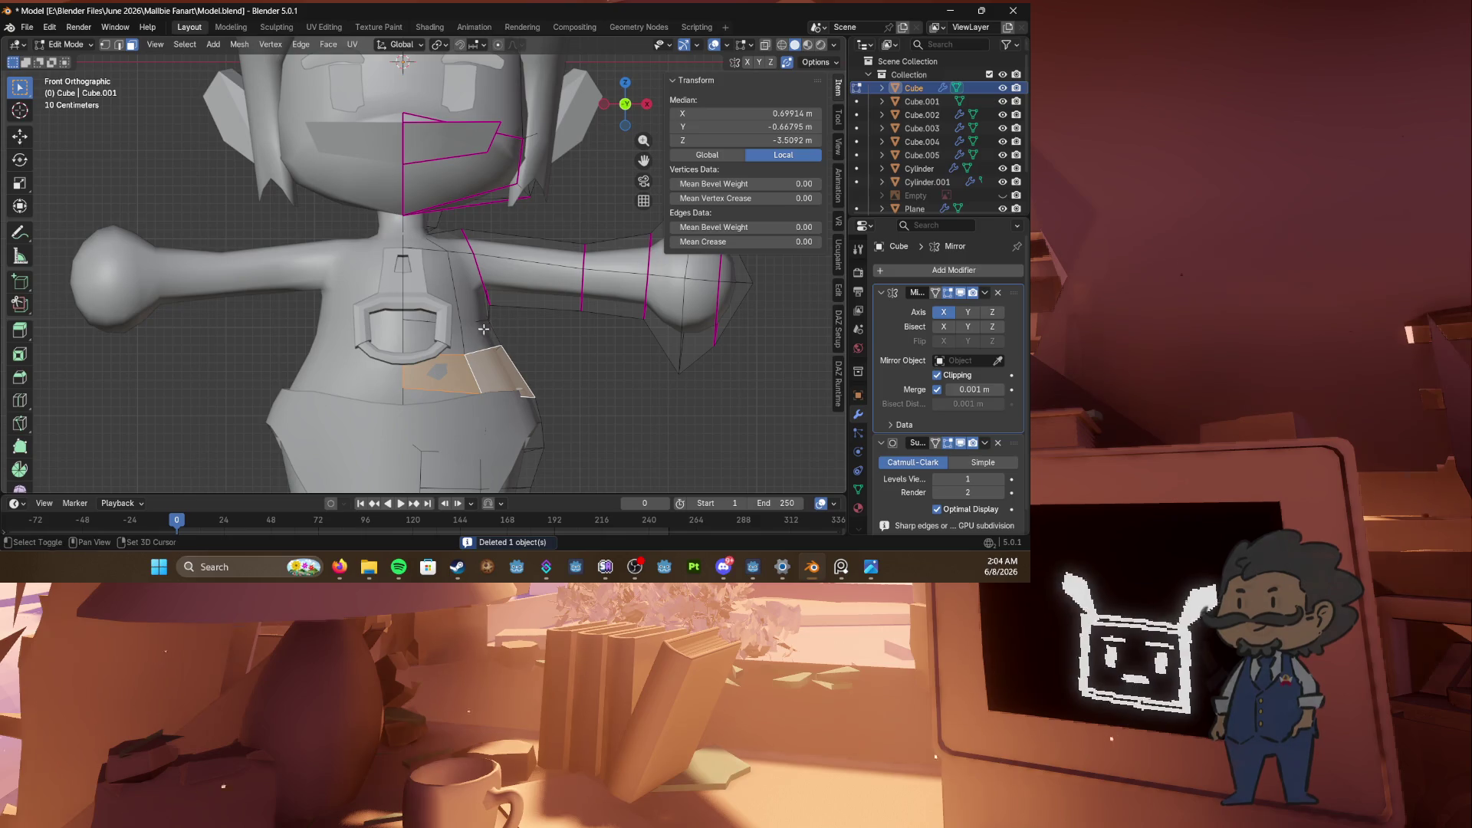
Step: Move the body's shoulder vertices into place and save
mouse_move(454, 340)
middle_mouse_down()
mouse_move(506, 349)
mouse_move(484, 357)
mouse_move(398, 291)
mouse_move(434, 273)
mouse_move(414, 249)
mouse_move(463, 240)
mouse_move(404, 246)
mouse_move(571, 216)
mouse_move(529, 210)
mouse_move(552, 184)
middle_mouse_up()
left_click(525, 370, "shift")
left_click(433, 252, "shift")
key("1")
key("g")
left_click(583, 226)
key("g")
left_click(533, 201)
key("ctrl+s")
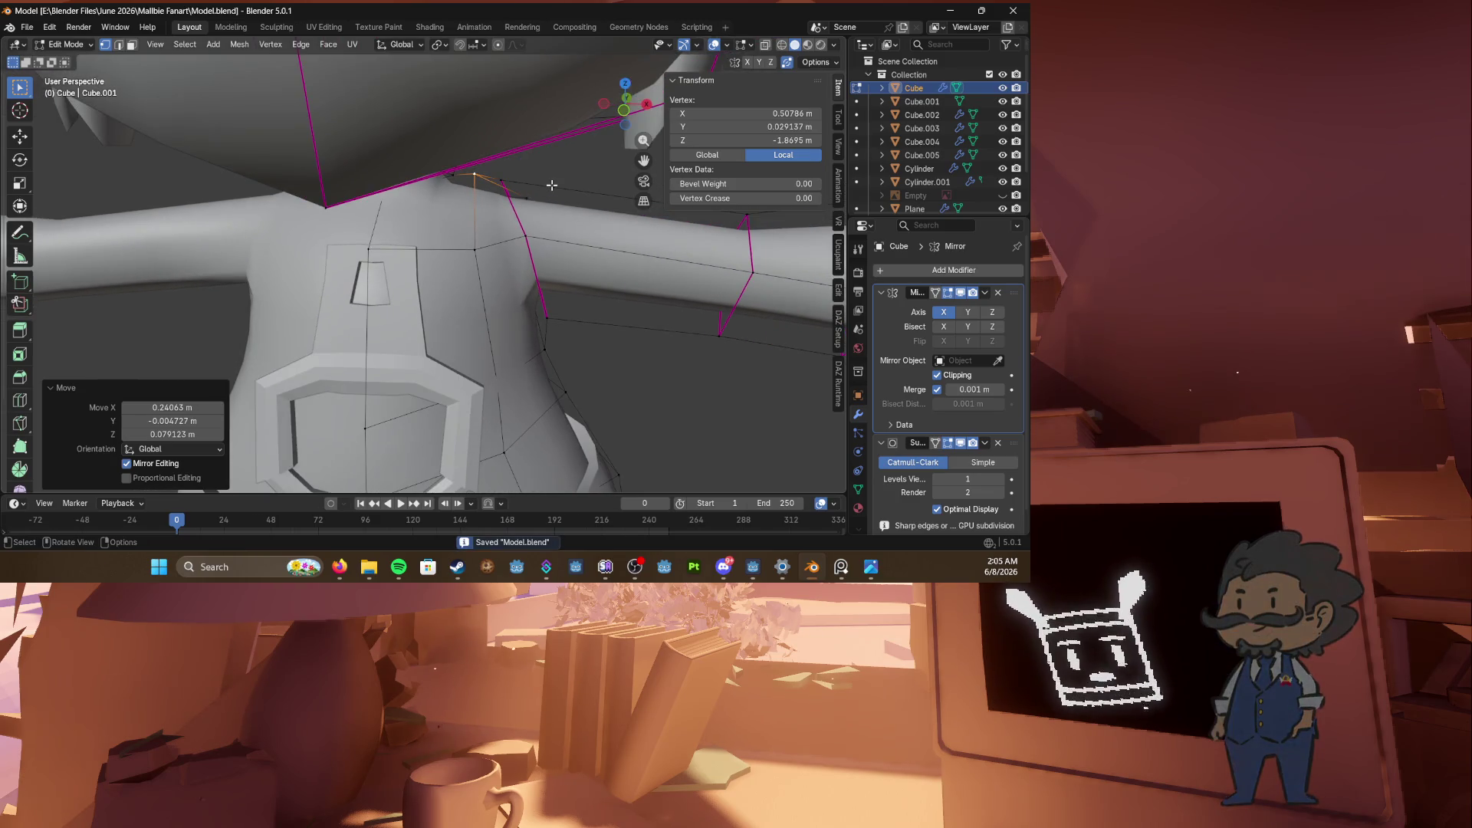
Step: Adjust another shoulder vertex and edge-slide a back-shoulder vertex, then save
key("g")
left_click(526, 187)
mouse_move(526, 187)
middle_mouse_down()
mouse_move(364, 214)
mouse_move(414, 315)
mouse_move(422, 253)
mouse_move(406, 234)
mouse_move(365, 251)
mouse_move(456, 269)
middle_mouse_up()
key("g")
left_click(358, 216)
key("shift+v")
left_click(419, 319)
left_click(406, 234)
left_click(368, 249)
key("ctrl+s")
Step: Slide the armhole vertices along their edges
left_click(416, 259)
key("g")
key("g")
left_click(474, 277)
left_click(463, 378)
key("g")
key("g")
left_click(315, 339)
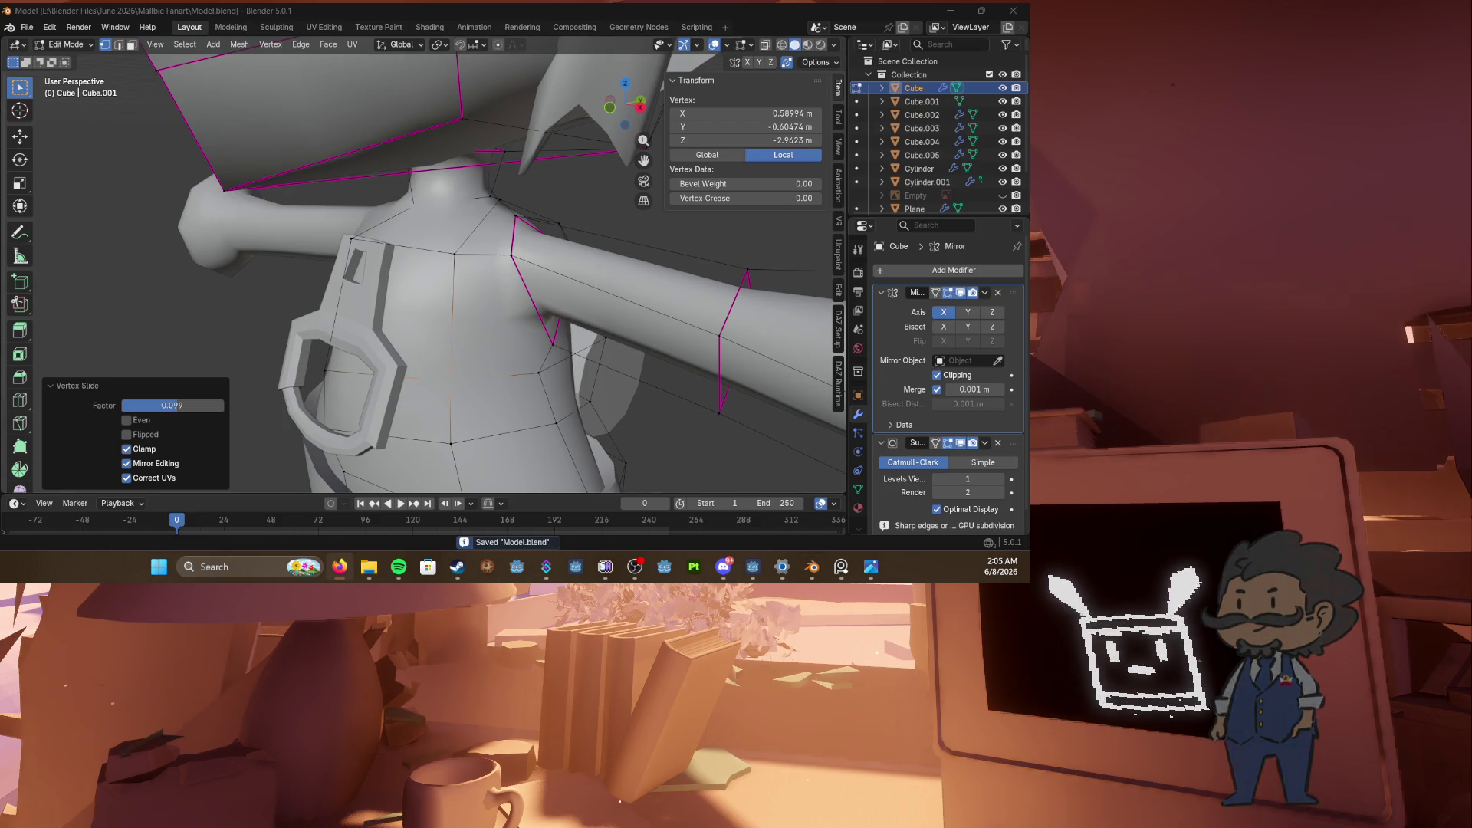
mouse_move(387, 201)
middle_mouse_down()
mouse_move(412, 207)
mouse_move(444, 260)
mouse_move(428, 281)
mouse_move(515, 245)
mouse_move(422, 305)
middle_mouse_up()
key("2")
left_click(412, 207)
Step: Review the reshaped body from the side and front orthographic views
key("Tab")
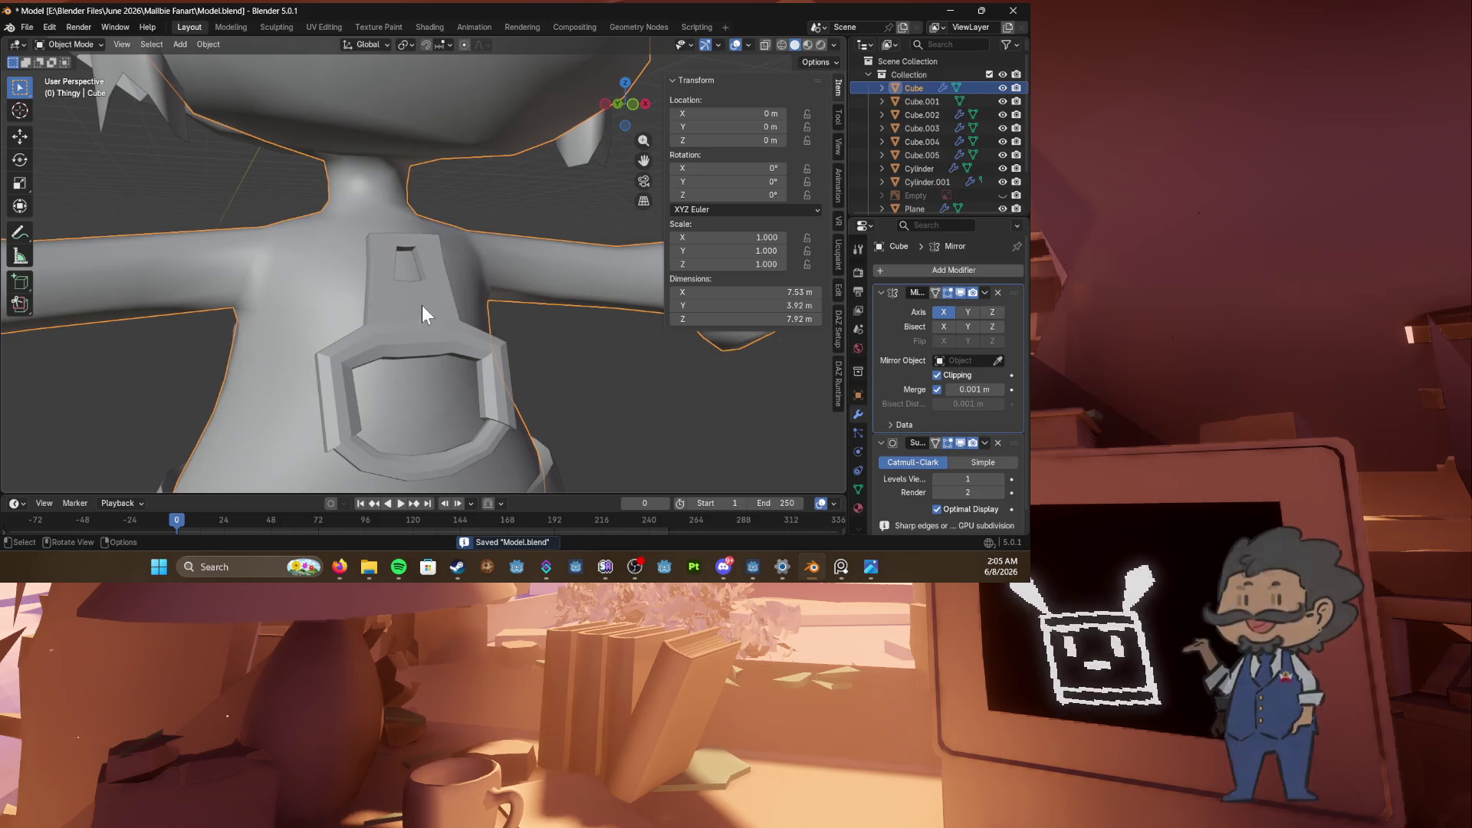
key("Tab")
key("Tab")
scroll(460, 322, "down", 4)
mouse_move(306, 233)
middle_mouse_down()
mouse_move(601, 256)
mouse_move(104, 258)
mouse_move(443, 254)
mouse_move(388, 280)
mouse_move(472, 284)
middle_mouse_up()
key("KP_1")
scroll(445, 261, "up", 3)
scroll(445, 264, "down", 3)
key("KP_1")
key("Tab")
scroll(472, 284, "up", 3)
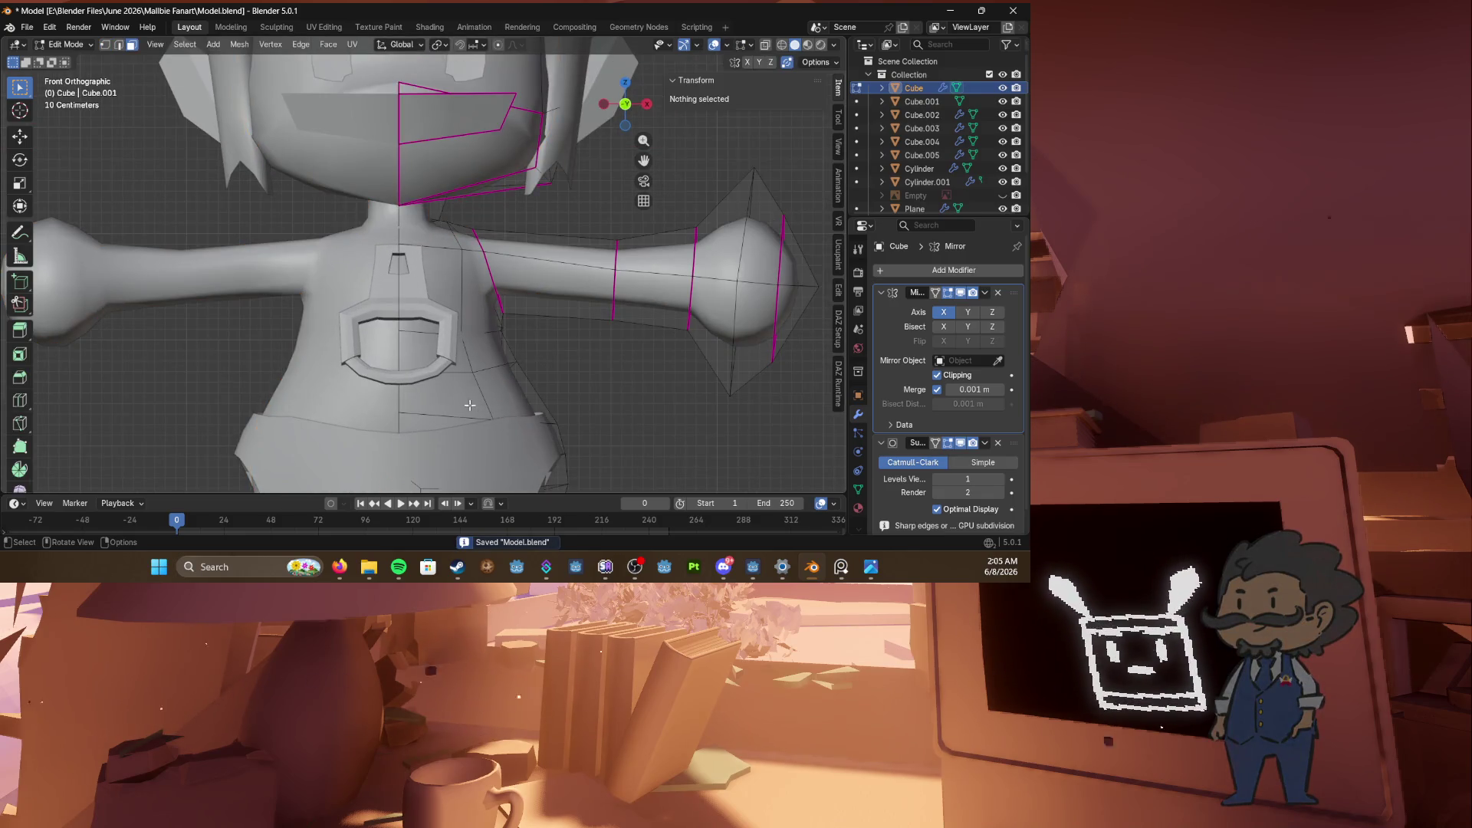
Step: Select the waist edge loop, angle it by -15°, and switch to wireframe
key("1")
left_click(556, 422, "alt")
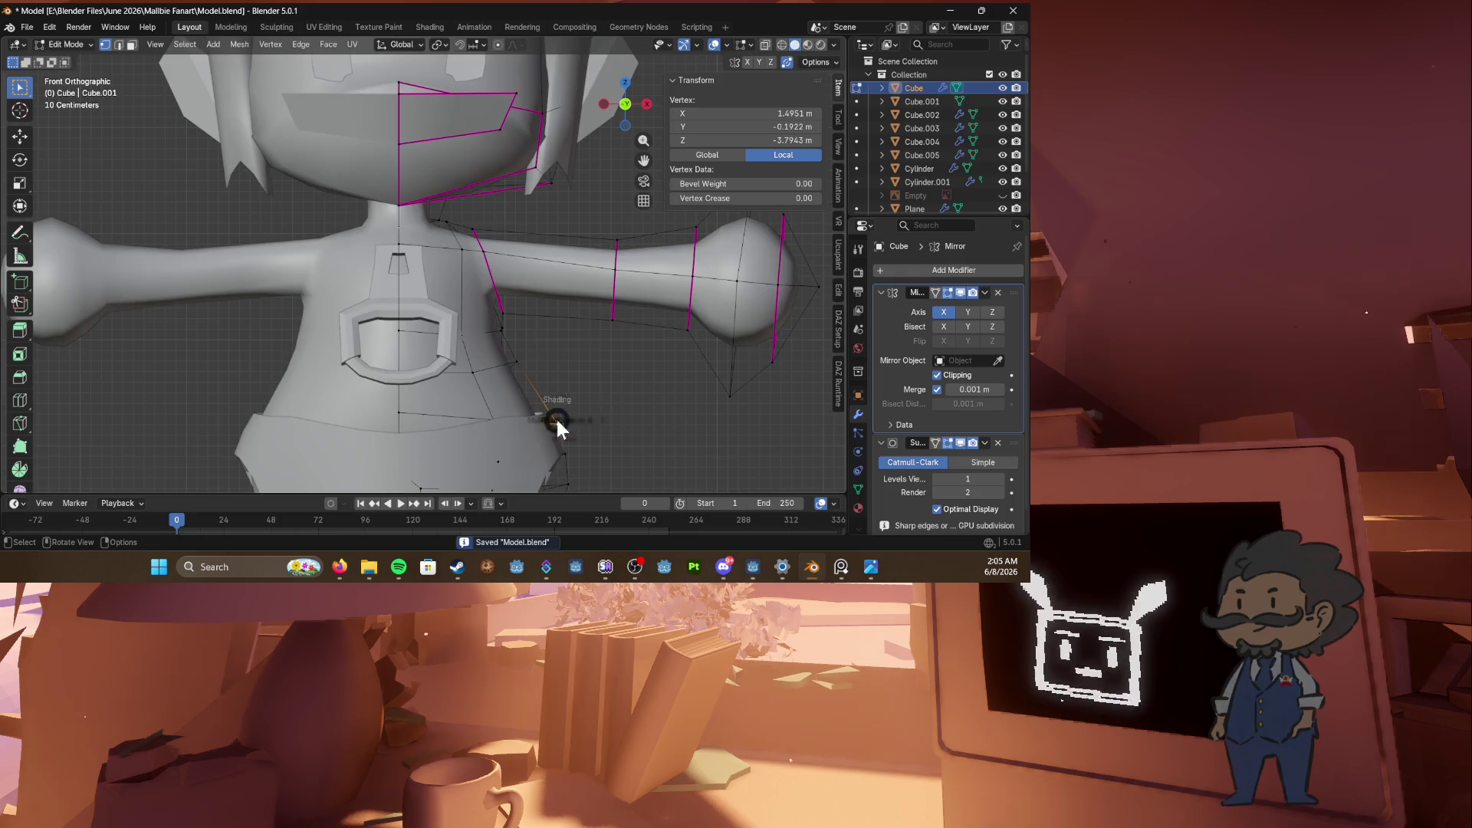
key("alt+z")
key("g")
left_click(578, 401)
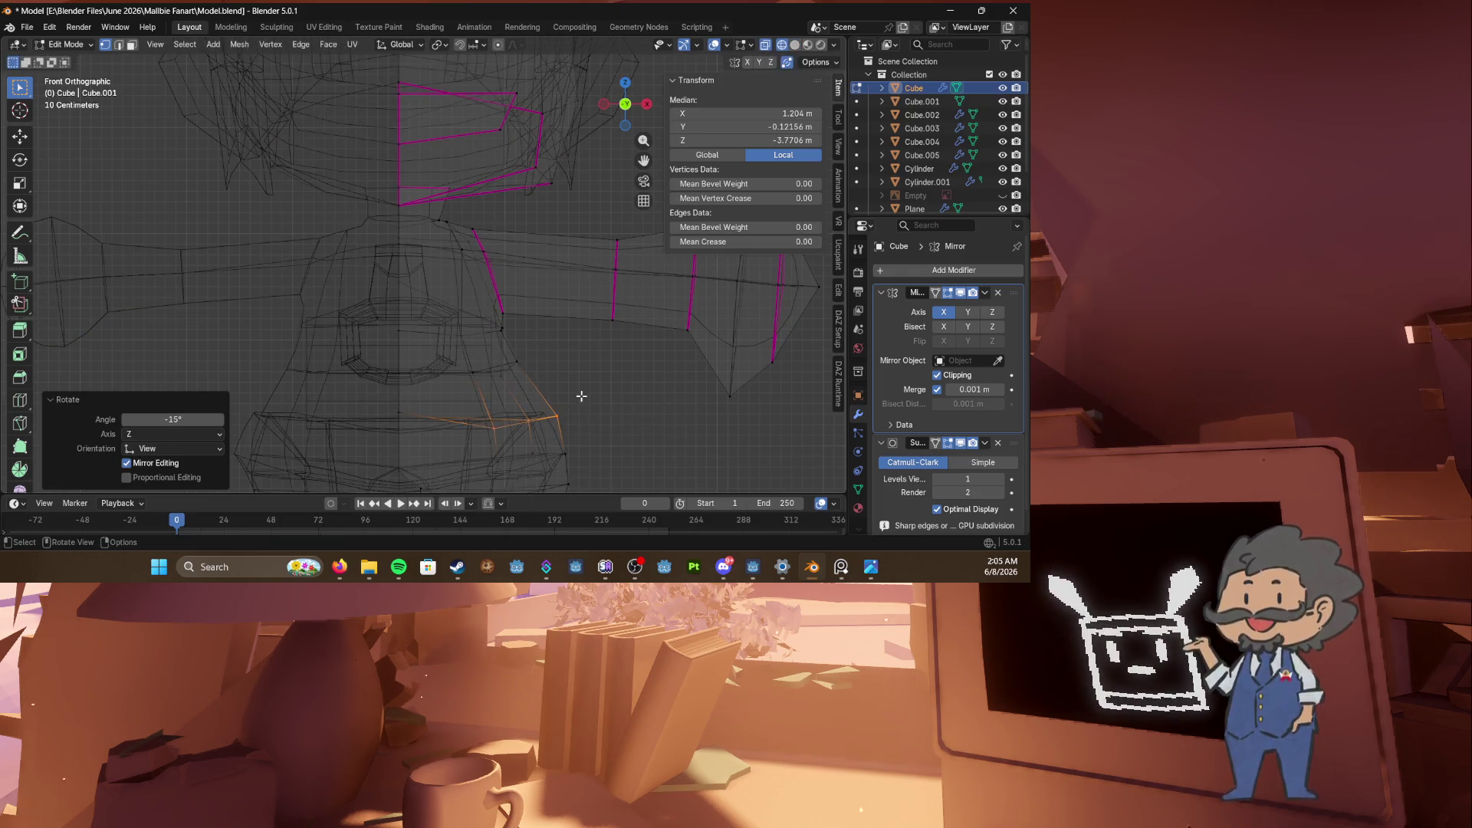
key("alt+z")
key("z")
left_click(451, 406)
Step: Box-select the waist vertices and move them vertically, then return to solid display
key("b")
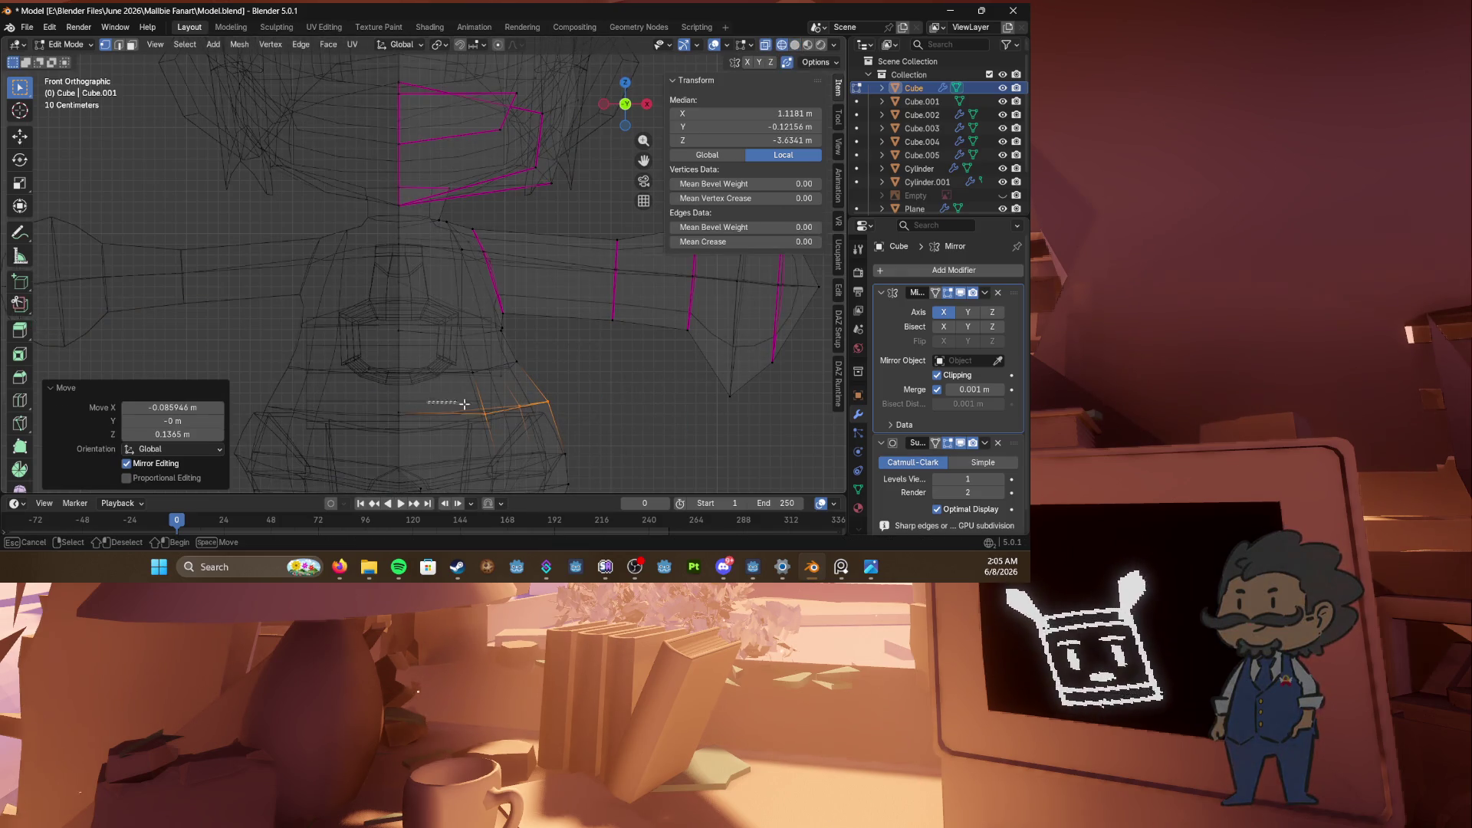
left_click_drag(529, 426, 529, 425)
key("g")
right_click(387, 417)
key("g")
key("z")
left_click(477, 443)
key("alt+z")
Step: Select a vertical strip of side-torso faces in face select mode
key("3")
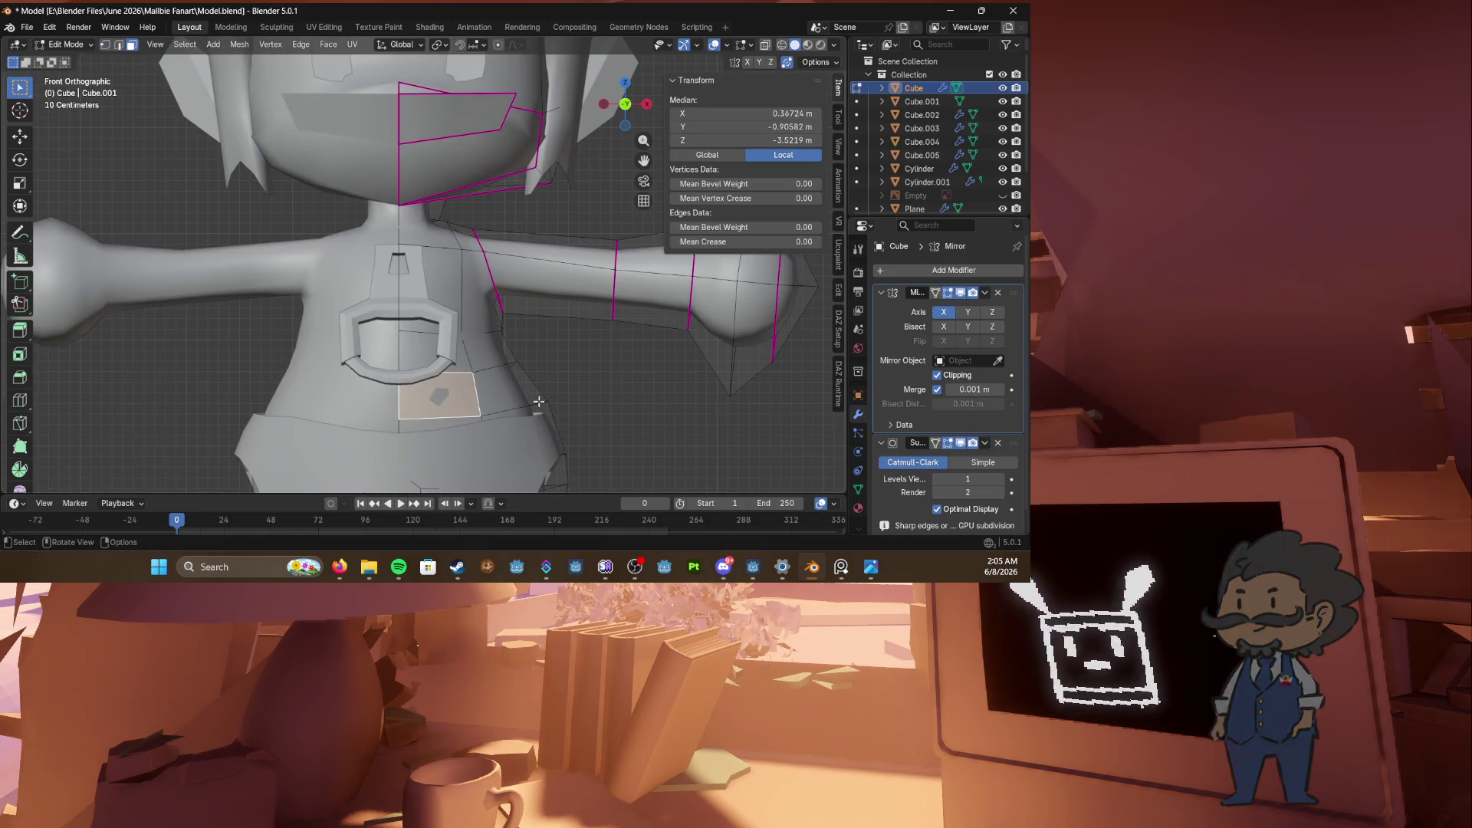
middle_click_drag(522, 385, 520, 405)
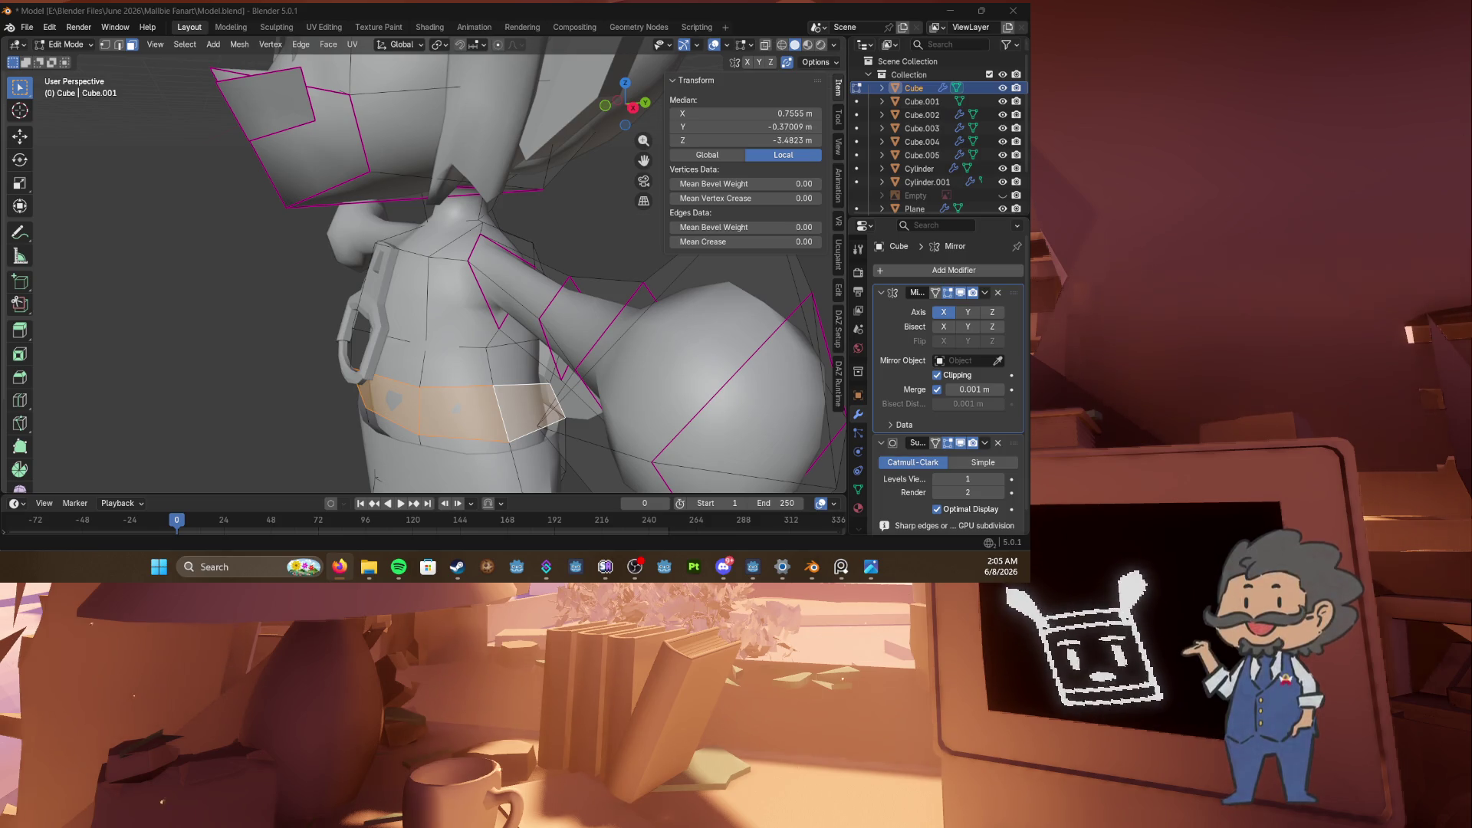
middle_click_drag(376, 476, 514, 338)
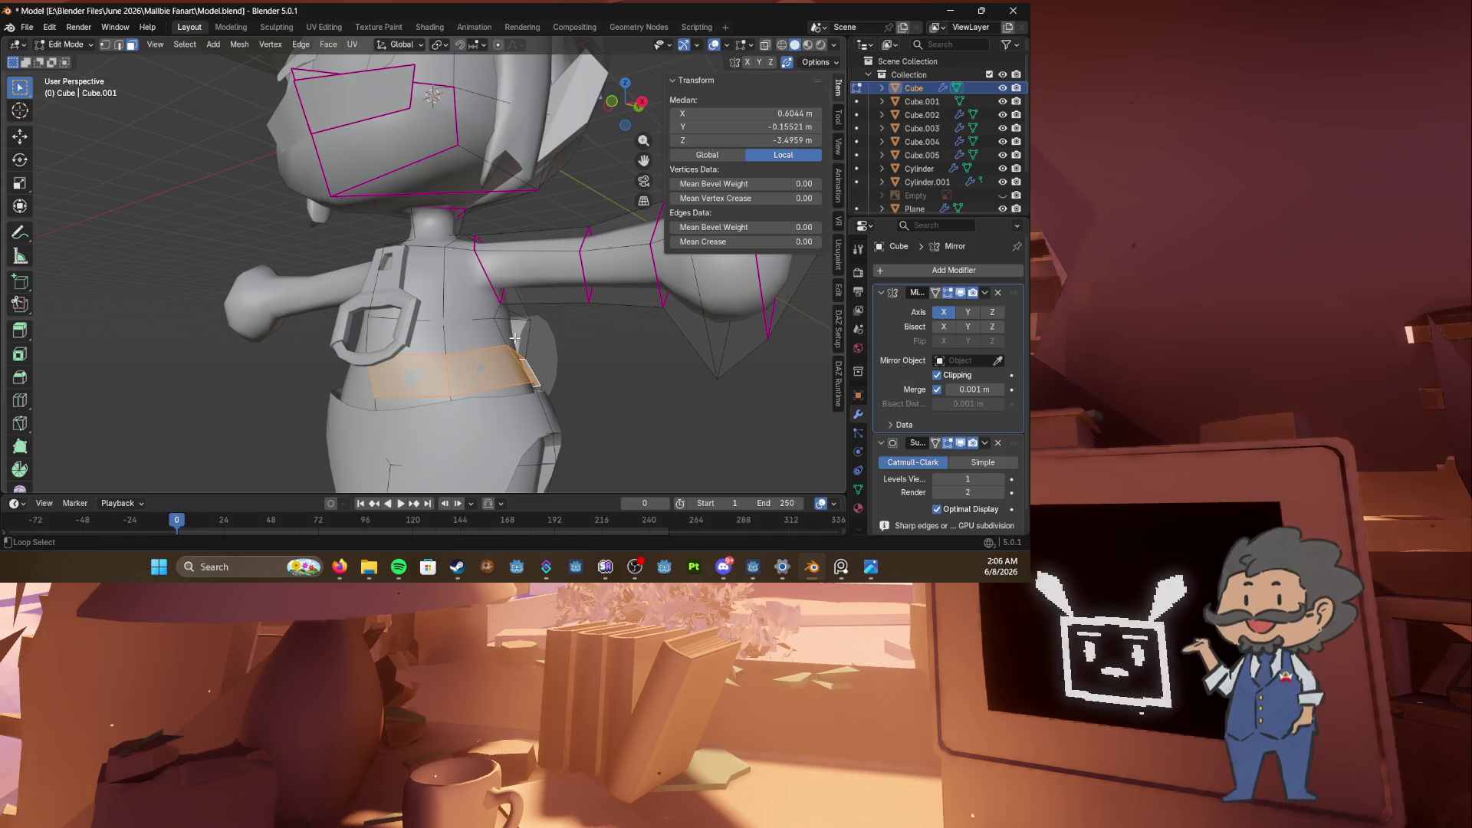
left_click(433, 279, "shift")
mouse_move(434, 279)
middle_mouse_down()
mouse_move(490, 266)
mouse_move(444, 328)
middle_mouse_up()
left_click(489, 266, "shift")
left_click(444, 256, "shift")
mouse_move(444, 257)
middle_mouse_down()
mouse_move(433, 260)
mouse_move(483, 287)
middle_mouse_up()
Step: Duplicate the torso faces and separate the selection into a new object
key("g")
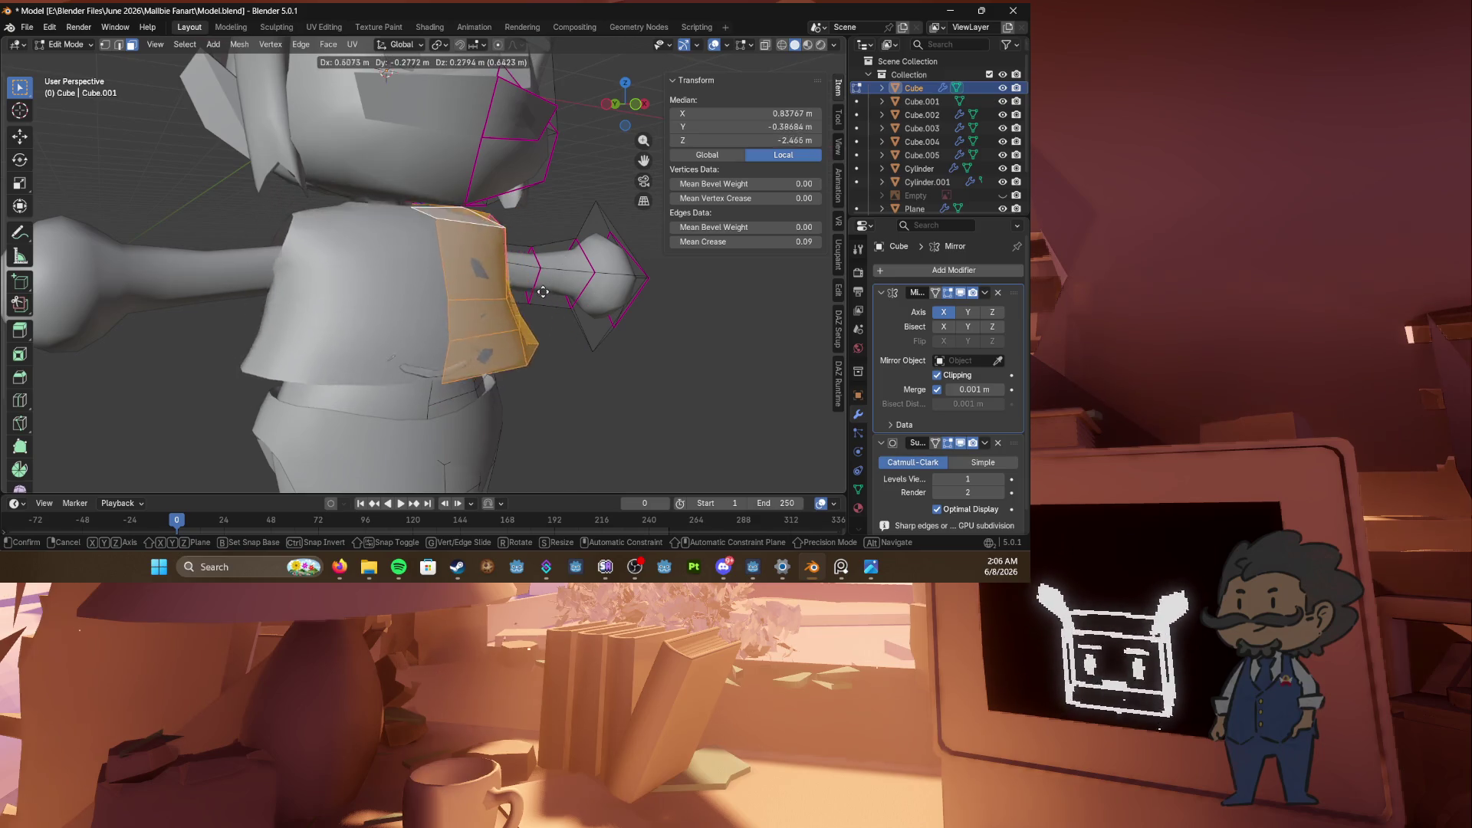
key("Escape")
key("s")
key("Escape")
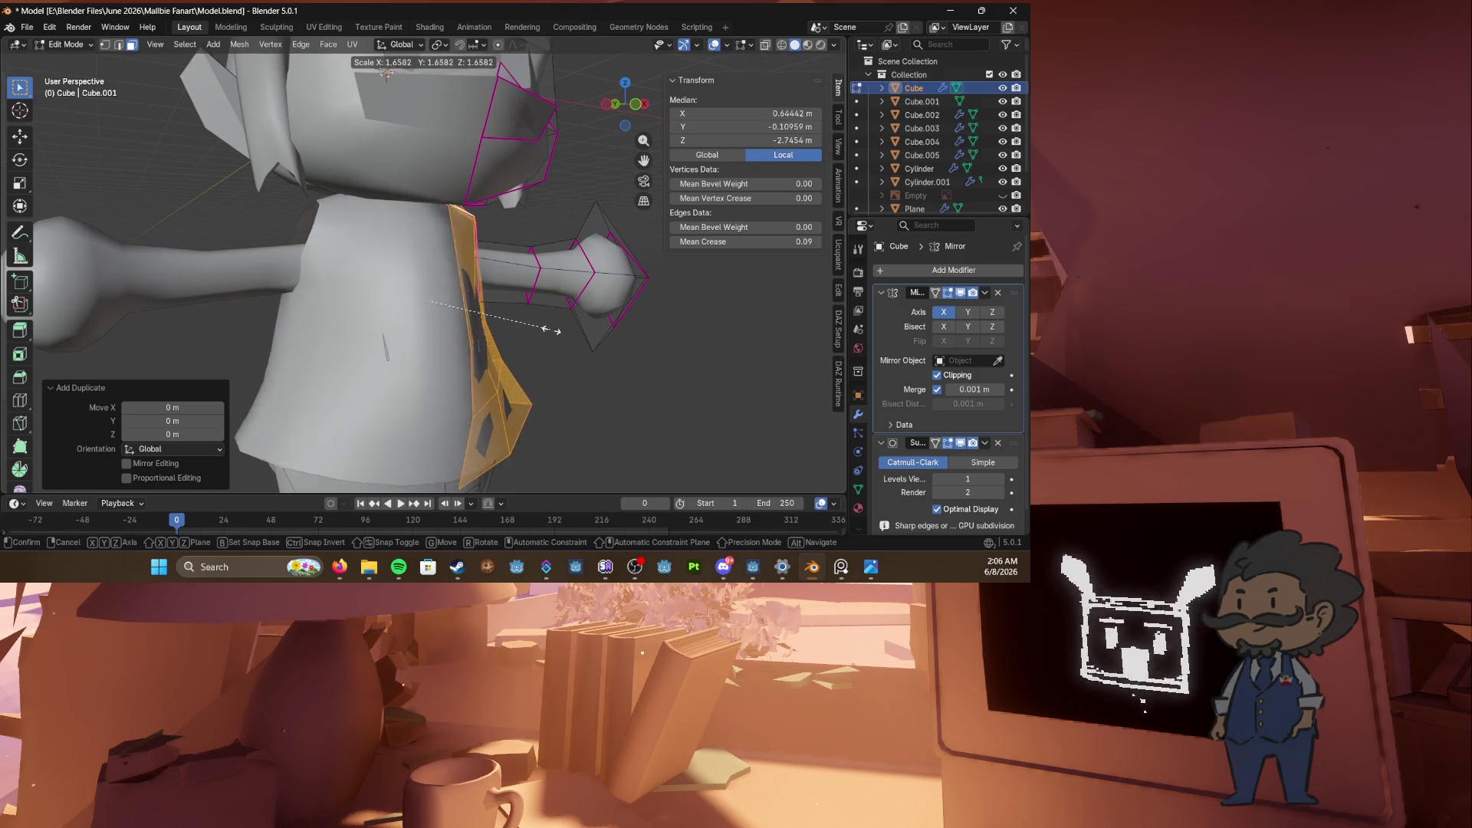
key("o")
key("p")
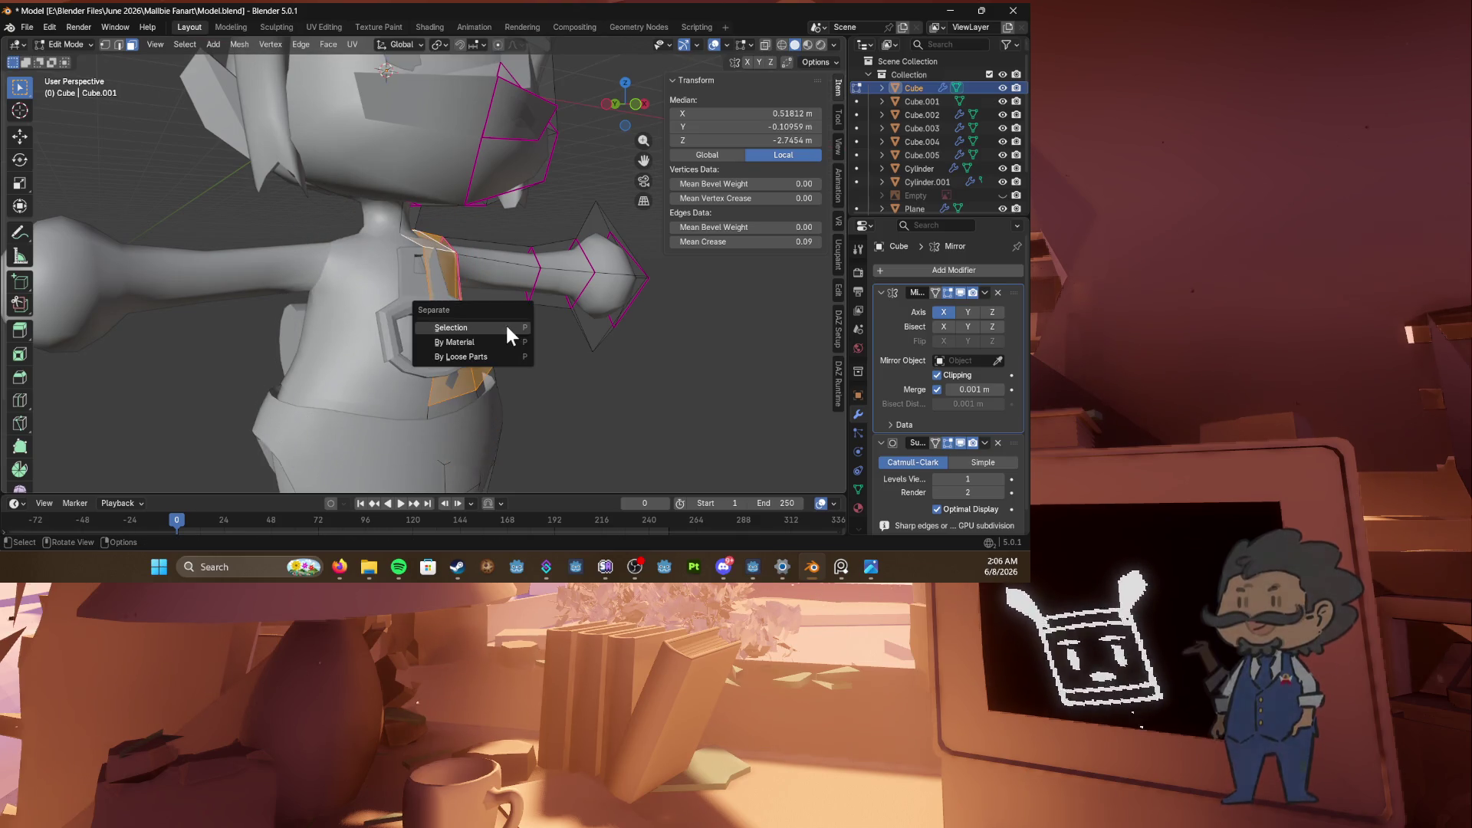
left_click(509, 328)
Step: Edit the new vest Cube.007, scaling it and moving it along Z
mouse_move(509, 328)
middle_mouse_down()
mouse_move(468, 326)
mouse_move(503, 326)
middle_mouse_up()
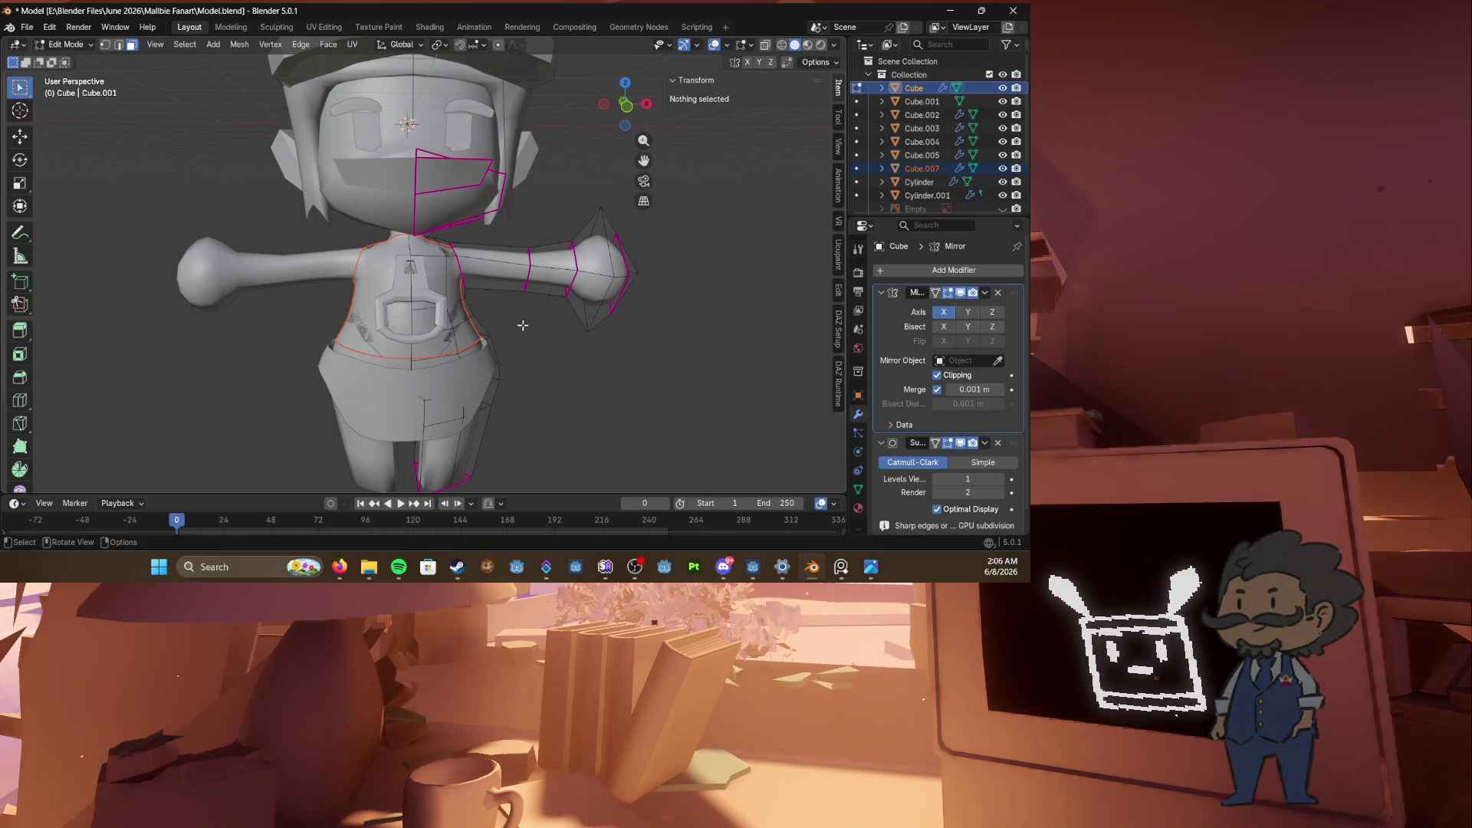
key("Tab")
left_click(459, 343)
key("Tab")
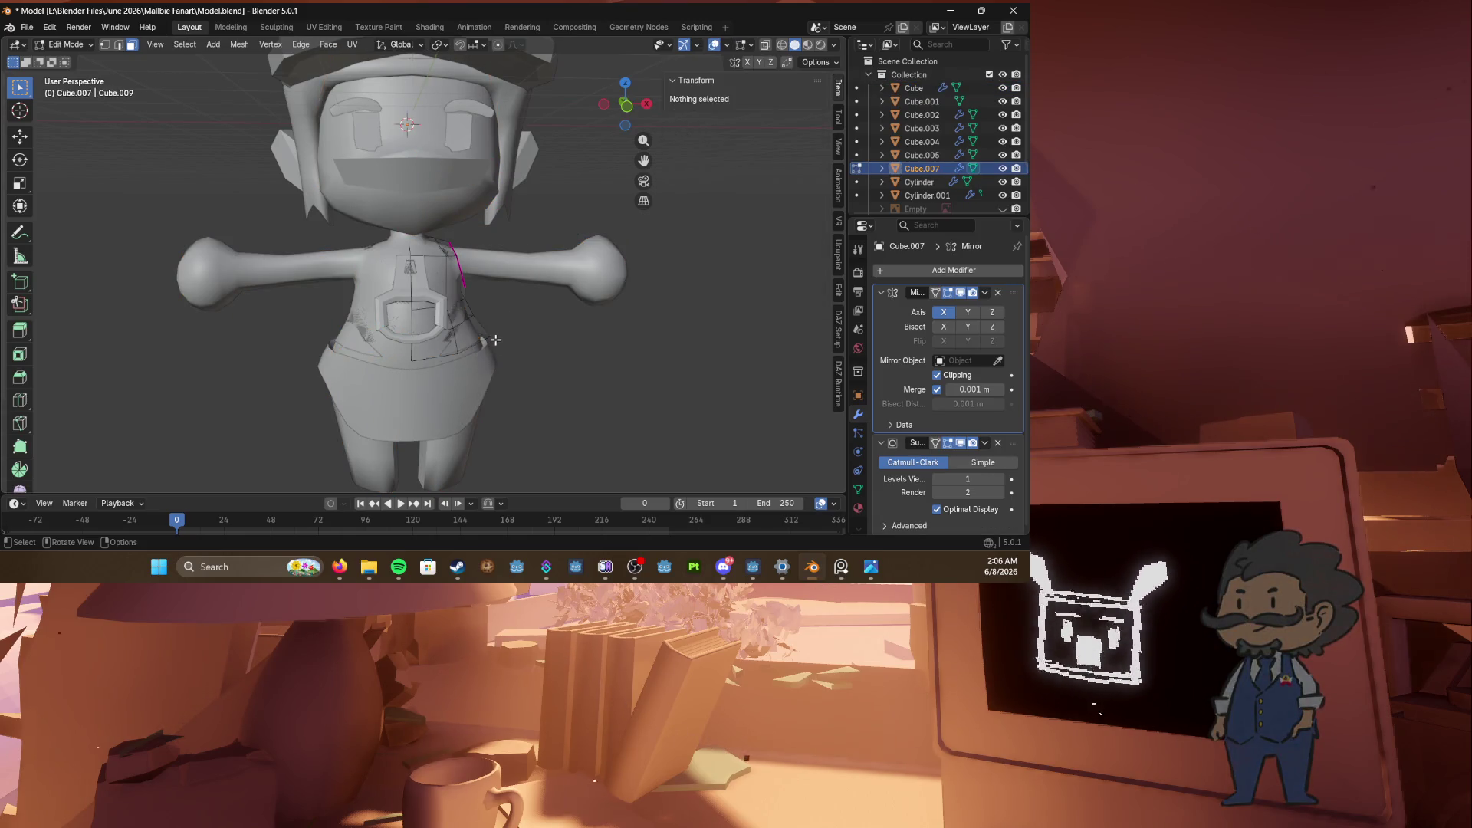
scroll(468, 347, "up", 3)
key("s")
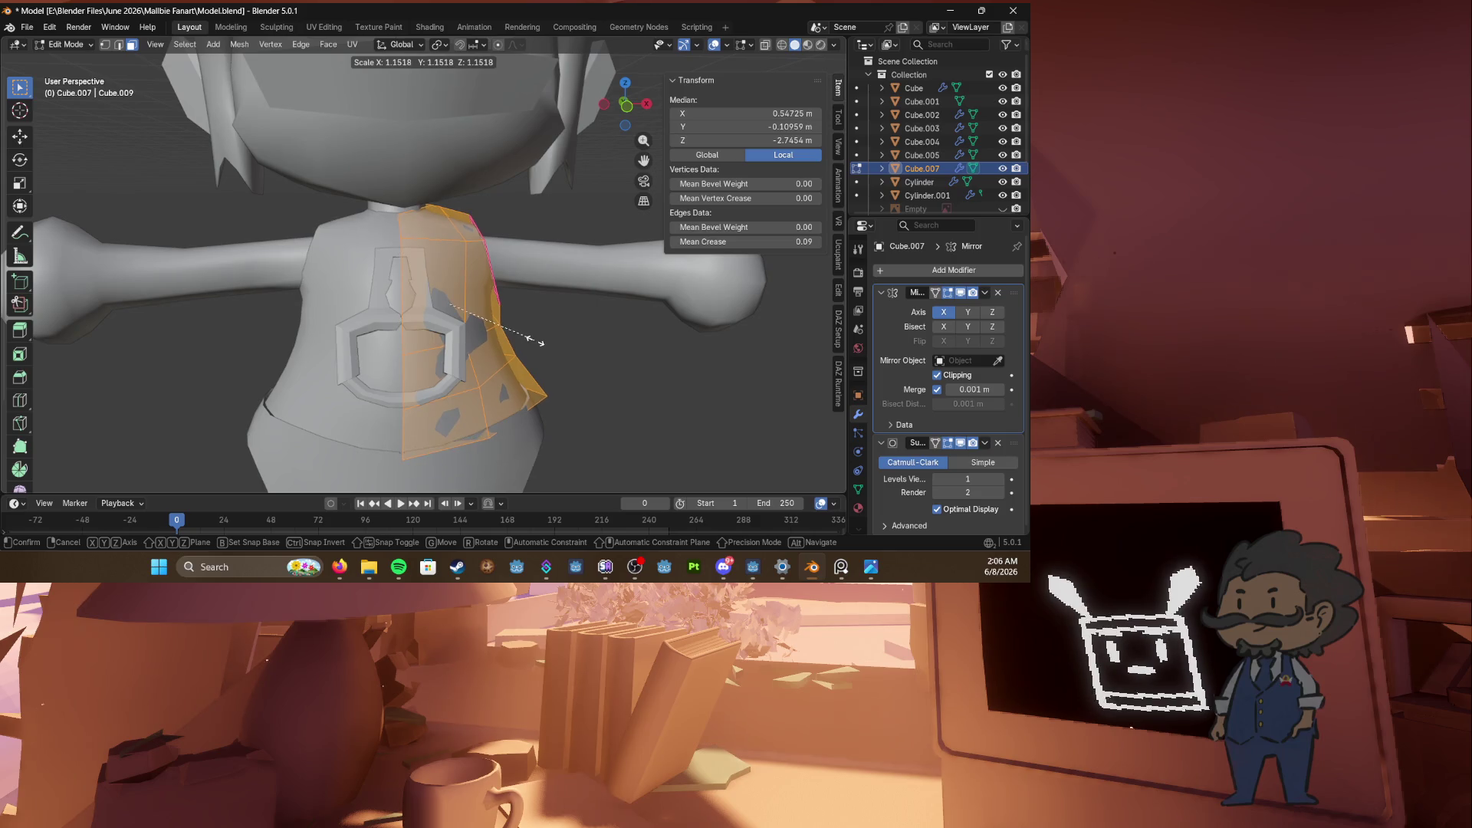
key("g")
key("z")
left_click(529, 338)
Step: Enlarge the vest further to 1.083 scale and return to Object Mode
mouse_move(529, 337)
middle_mouse_down()
mouse_move(490, 321)
mouse_move(632, 338)
mouse_move(475, 331)
mouse_move(314, 288)
mouse_move(291, 307)
mouse_move(355, 347)
mouse_move(293, 342)
mouse_move(461, 288)
mouse_move(386, 213)
mouse_move(372, 222)
mouse_move(414, 209)
mouse_move(383, 211)
middle_mouse_up()
left_click(510, 324)
key("s")
left_click(494, 331)
key("s")
left_click(472, 330)
key("Tab")
key("Tab")
Step: Inspect the chest and neck area, then select the body object
left_click(450, 206)
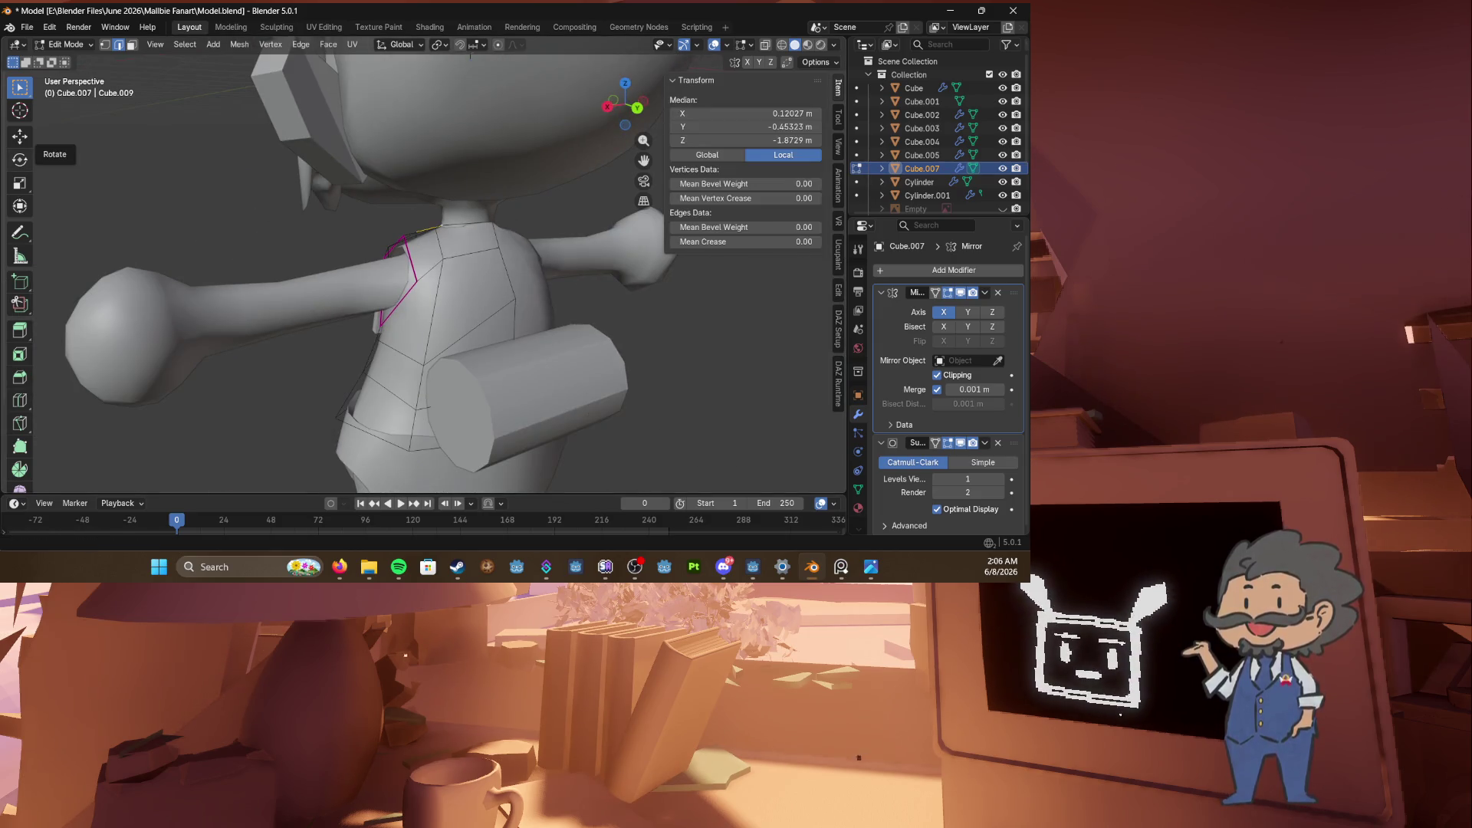
mouse_move(514, 250)
middle_mouse_down()
mouse_move(460, 297)
mouse_move(414, 276)
mouse_move(430, 225)
middle_mouse_up()
left_click(406, 303)
scroll(422, 230, "down", 3)
key("Tab")
left_click(439, 249)
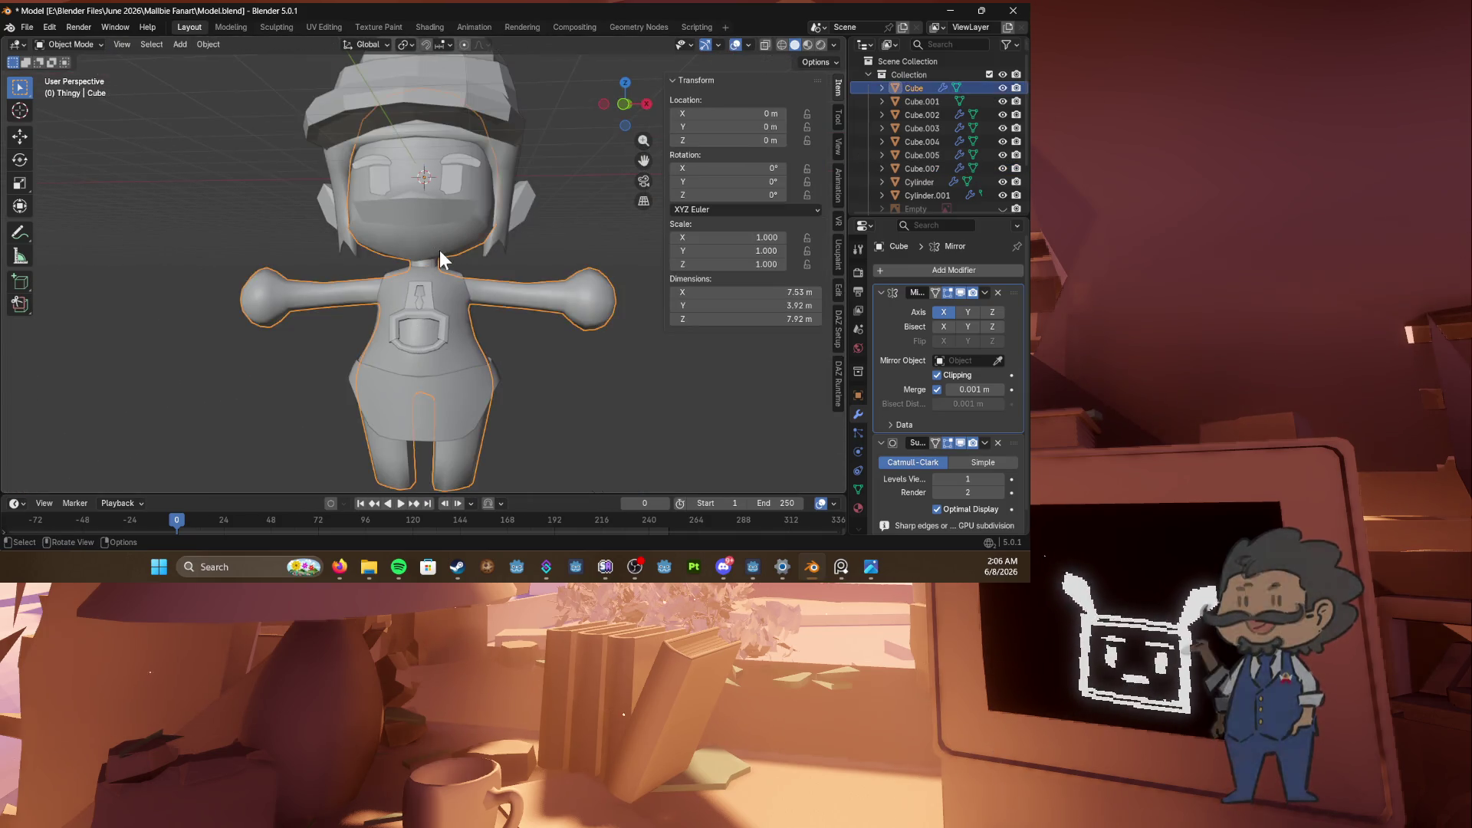
Step: Hide the torso, shoulder pieces and other body parts to isolate the vest
key("h")
scroll(425, 268, "up", 3)
left_click(572, 183)
scroll(469, 158, "down", 3)
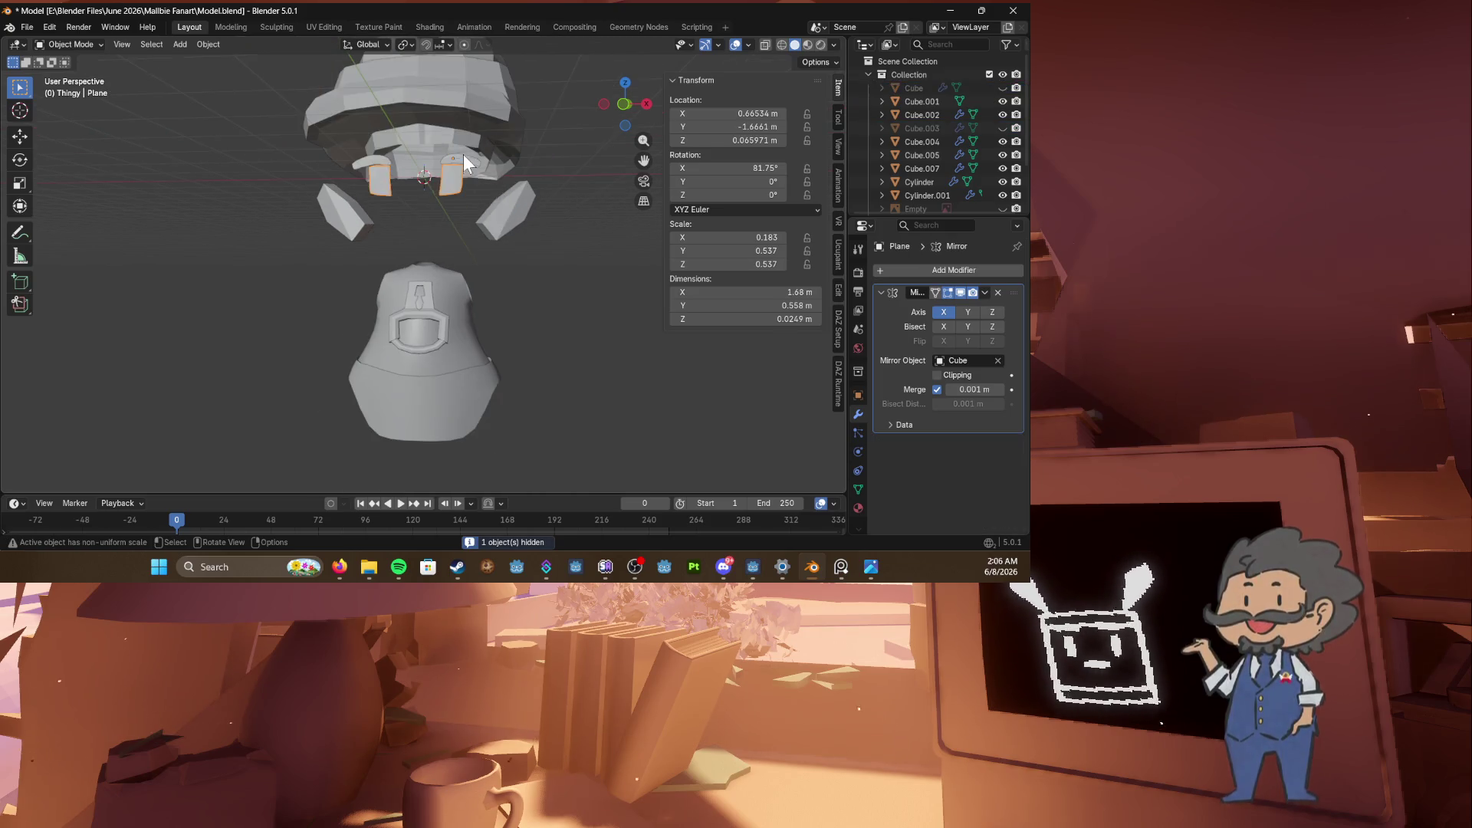
left_click(476, 118)
left_click(495, 200)
key("h")
left_click(473, 127)
key("h")
Step: Select the vest's neck opening edges in Edit Mode and raise them along Z
mouse_move(472, 127)
middle_mouse_down()
mouse_move(437, 277)
mouse_move(473, 244)
middle_mouse_up()
left_click(441, 279)
key("Tab")
left_click(437, 278, "alt")
key("g")
key("z")
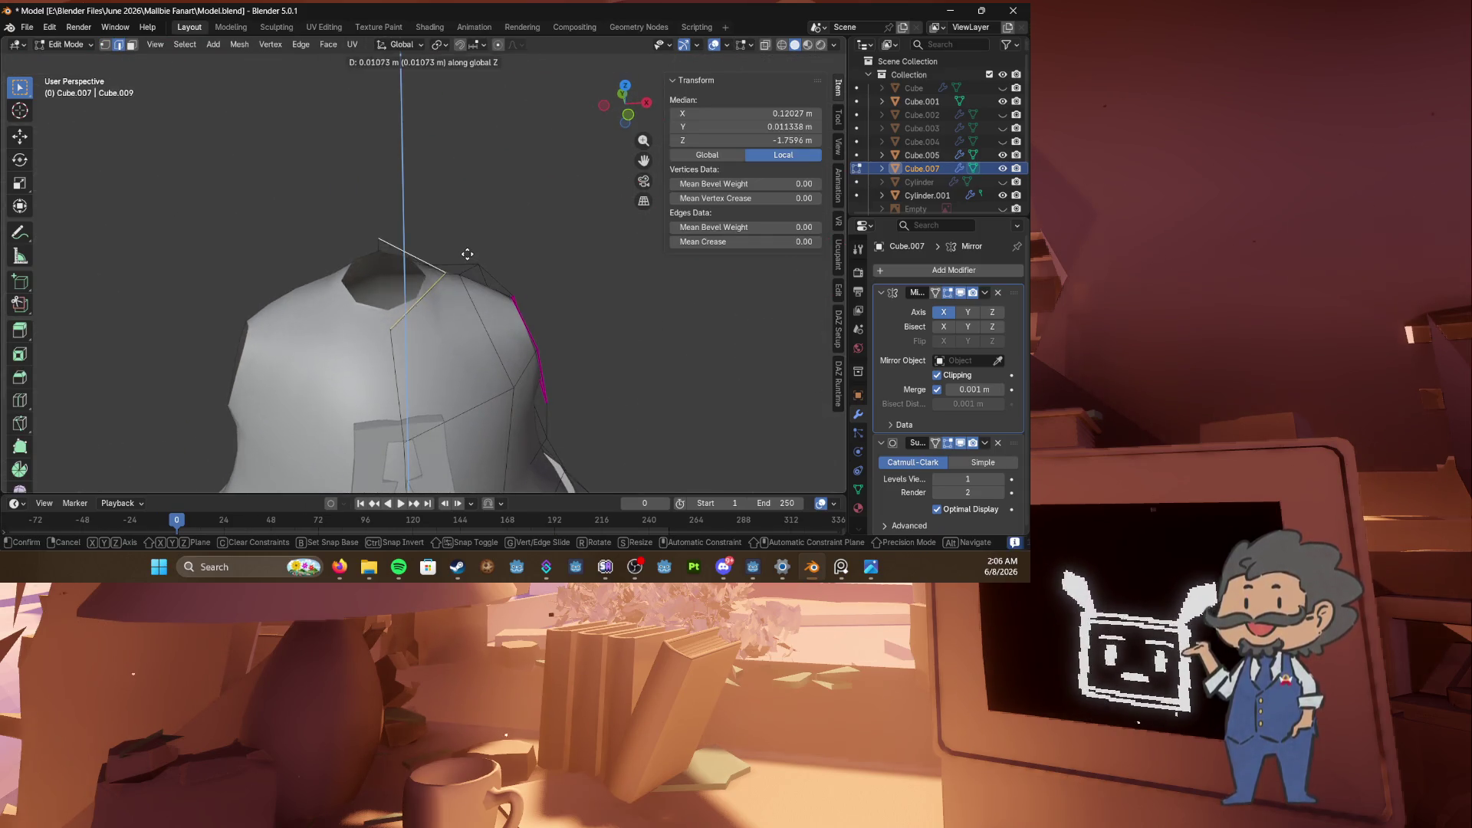
left_click(474, 222)
Step: Add a loop cut around the collar and reposition the top neck rim loop
middle_click_drag(474, 223, 440, 266)
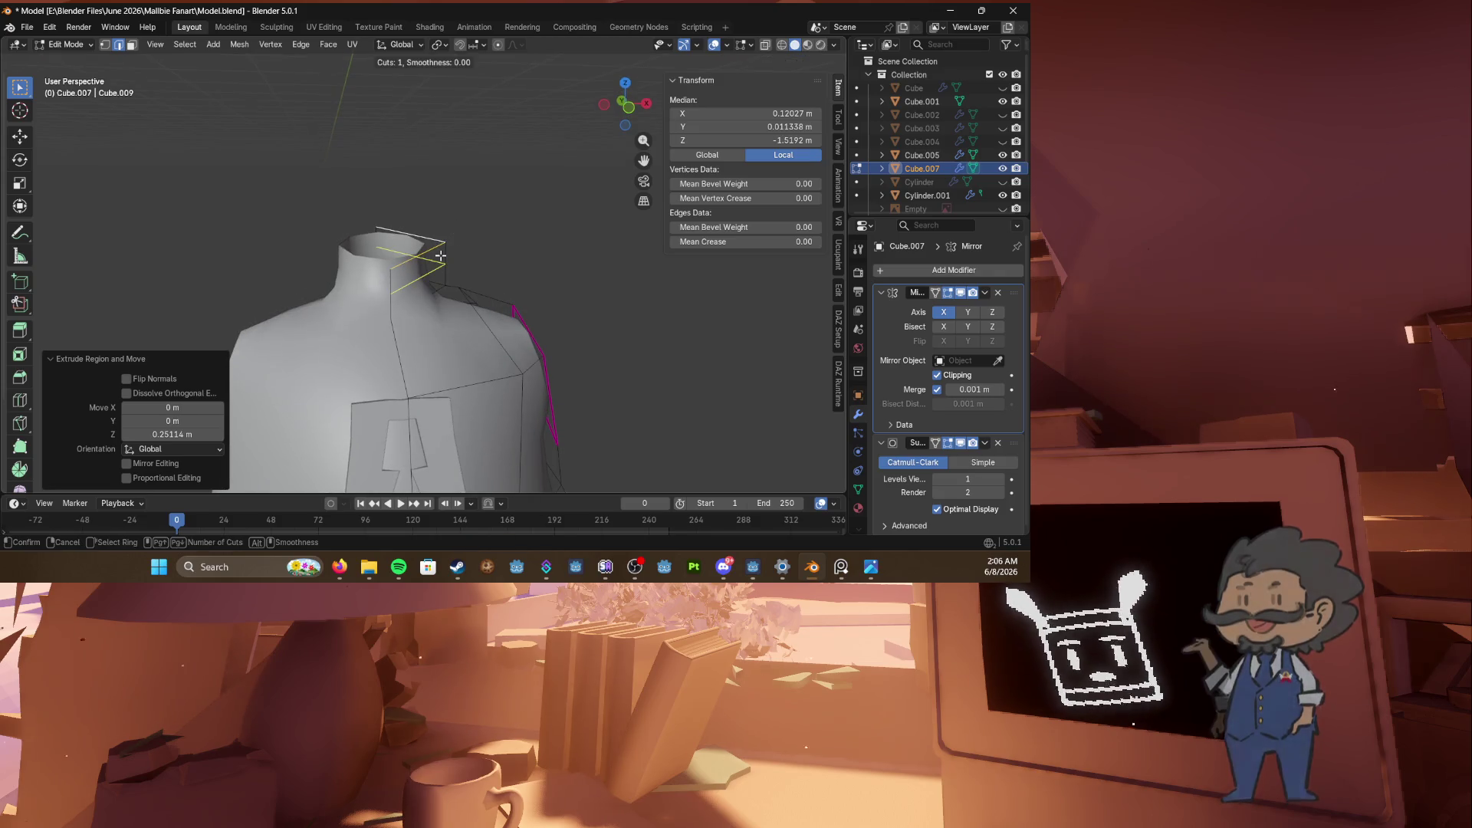
left_click(441, 255)
left_click(425, 256)
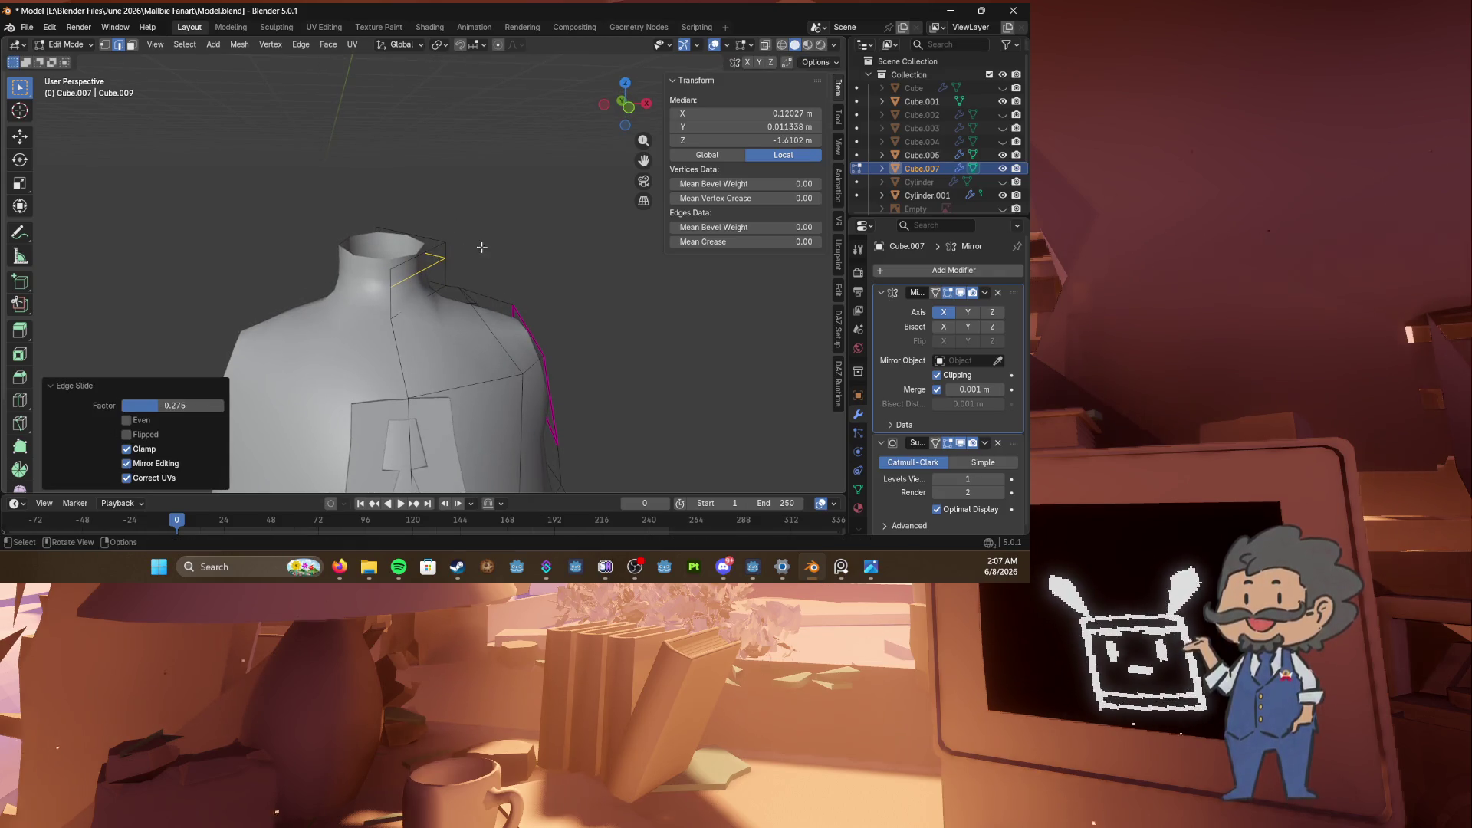
left_click(412, 253, "alt")
key("g")
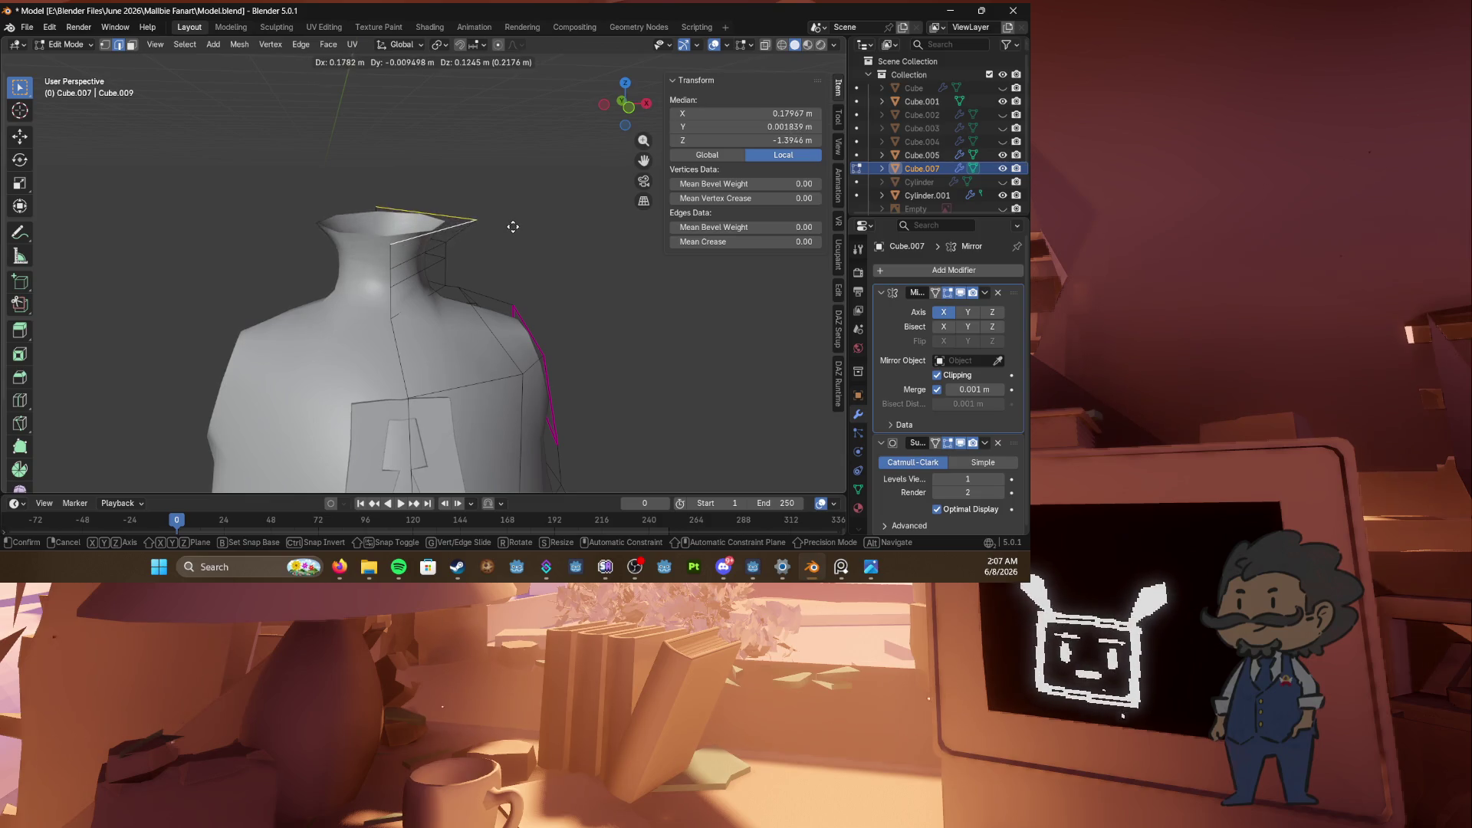
left_click(513, 241)
Step: Edge-slide the neck loop down the vest in two moves
mouse_move(513, 242)
middle_mouse_down()
mouse_move(477, 250)
mouse_move(499, 262)
mouse_move(466, 273)
mouse_move(399, 271)
middle_mouse_up()
key("g")
right_click(456, 280)
key("g")
key("g")
left_click(425, 269)
key("g")
key("g")
left_click(456, 274)
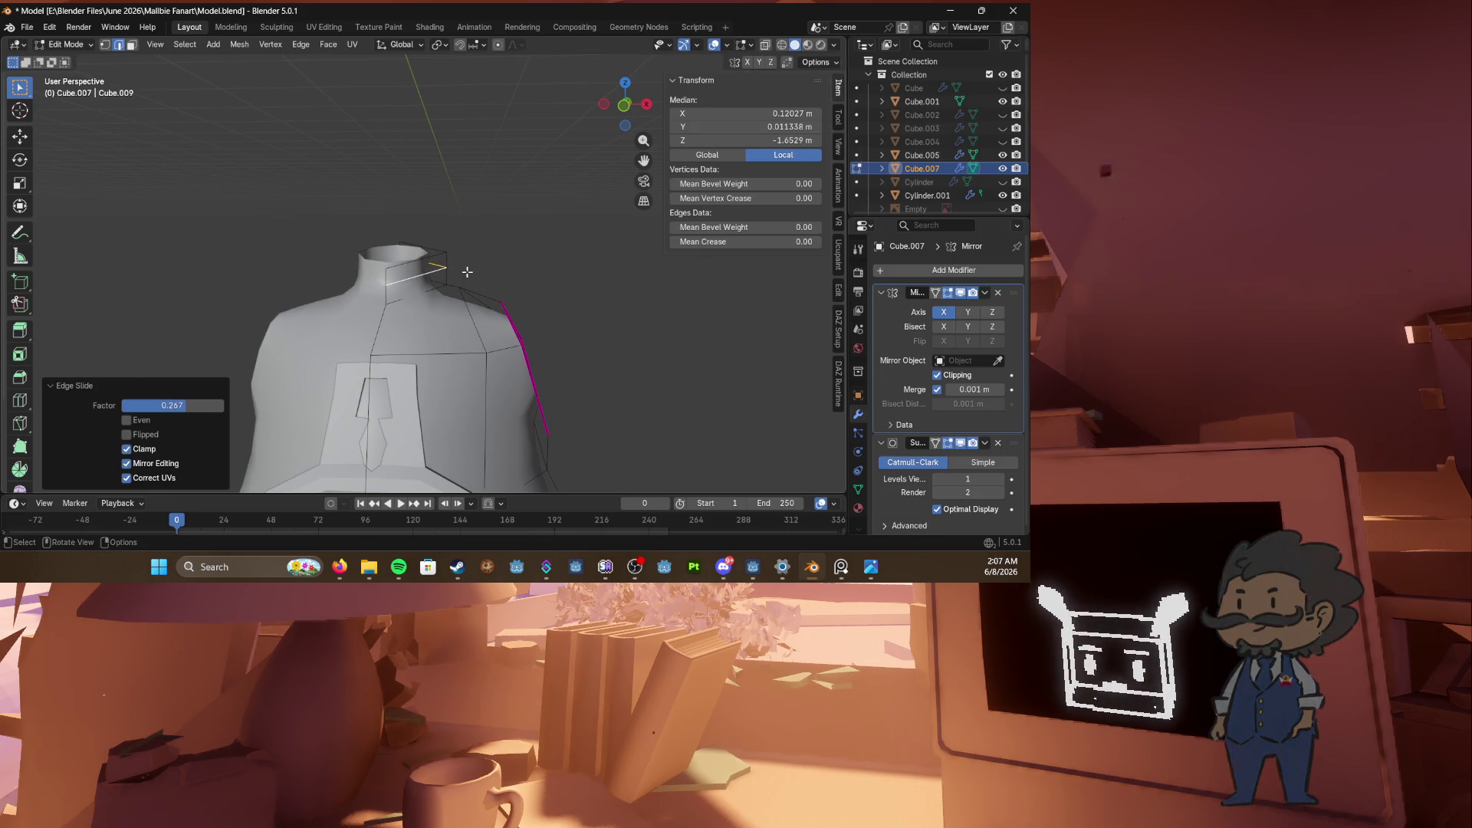
Step: Subdivide the selected collar edges with 1 cut and save Model.blend
right_click(467, 271)
left_click(474, 271)
mouse_move(473, 268)
middle_mouse_down()
mouse_move(459, 268)
mouse_move(493, 276)
mouse_move(421, 261)
mouse_move(410, 282)
mouse_move(427, 271)
middle_mouse_up()
left_click(477, 266)
key("ctrl+s")
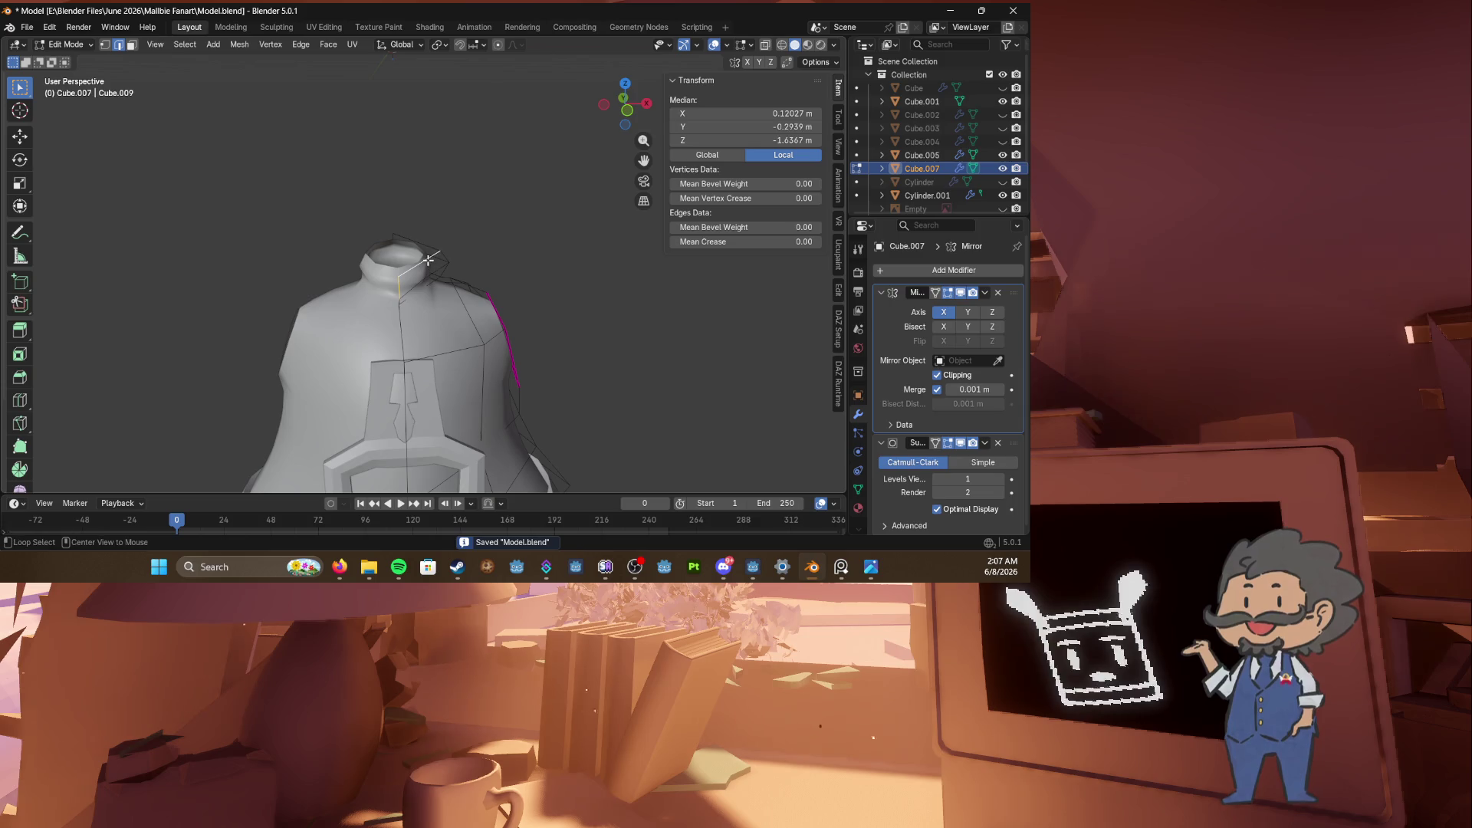
Step: Reposition the neck hole's centre-seam vertex and save the file
key("1")
left_click(403, 283)
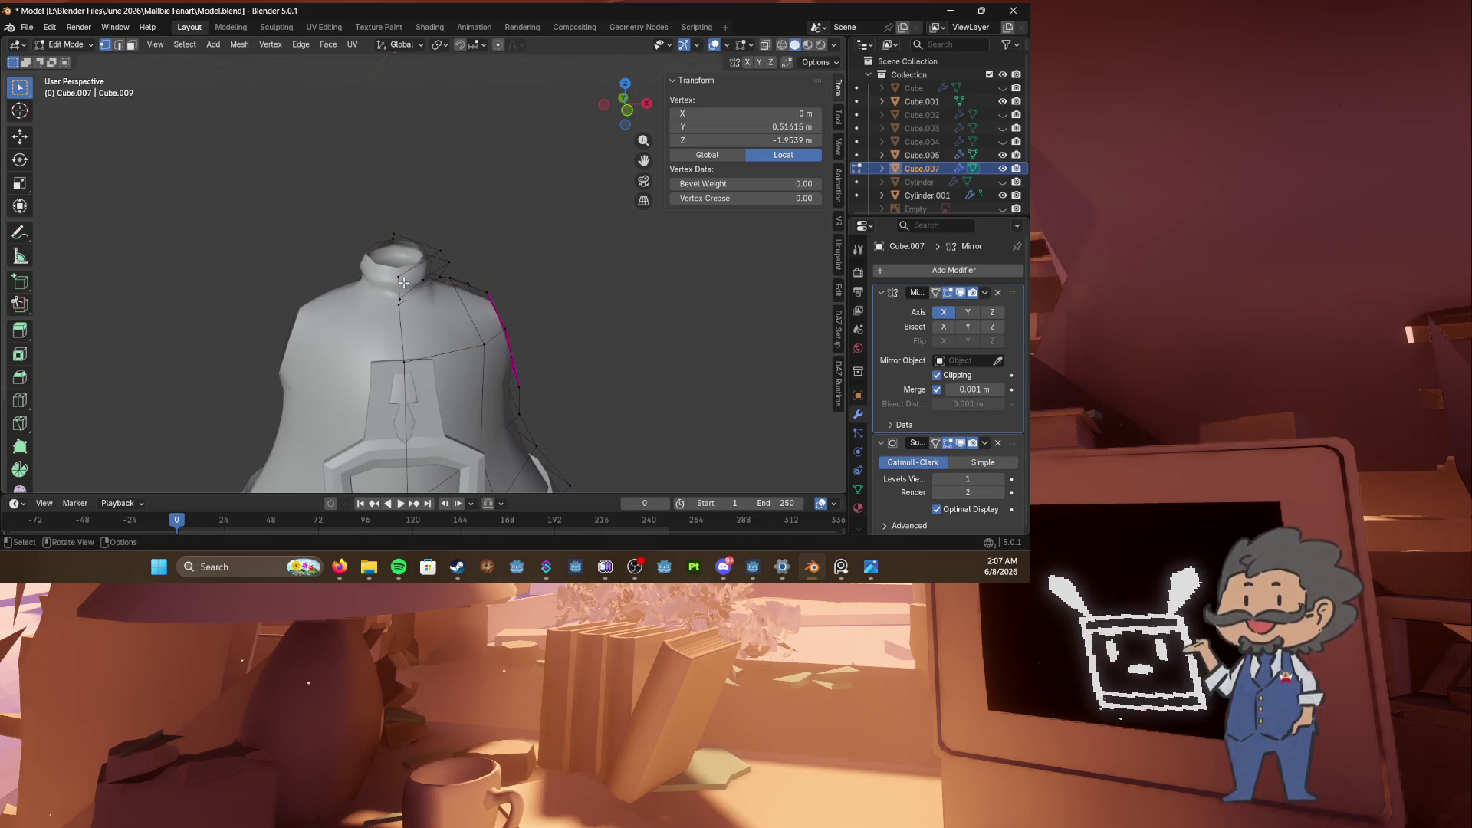
left_click(392, 303)
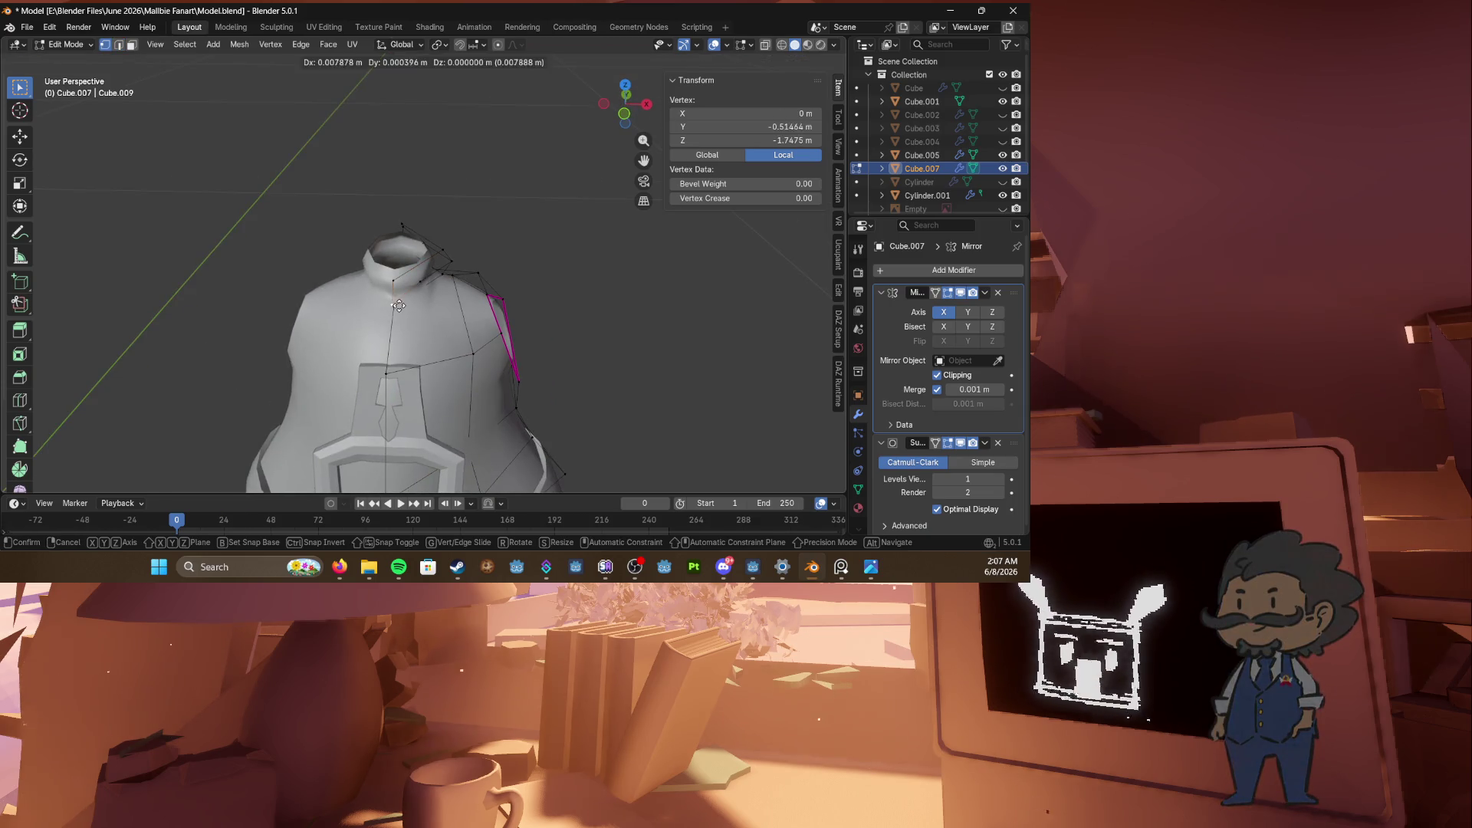
key("ctrl+s")
Step: Reshape the arm-hole vertices from the right side view
mouse_move(404, 304)
middle_mouse_down()
mouse_move(503, 328)
mouse_move(477, 388)
middle_mouse_up()
left_click(503, 329, "alt")
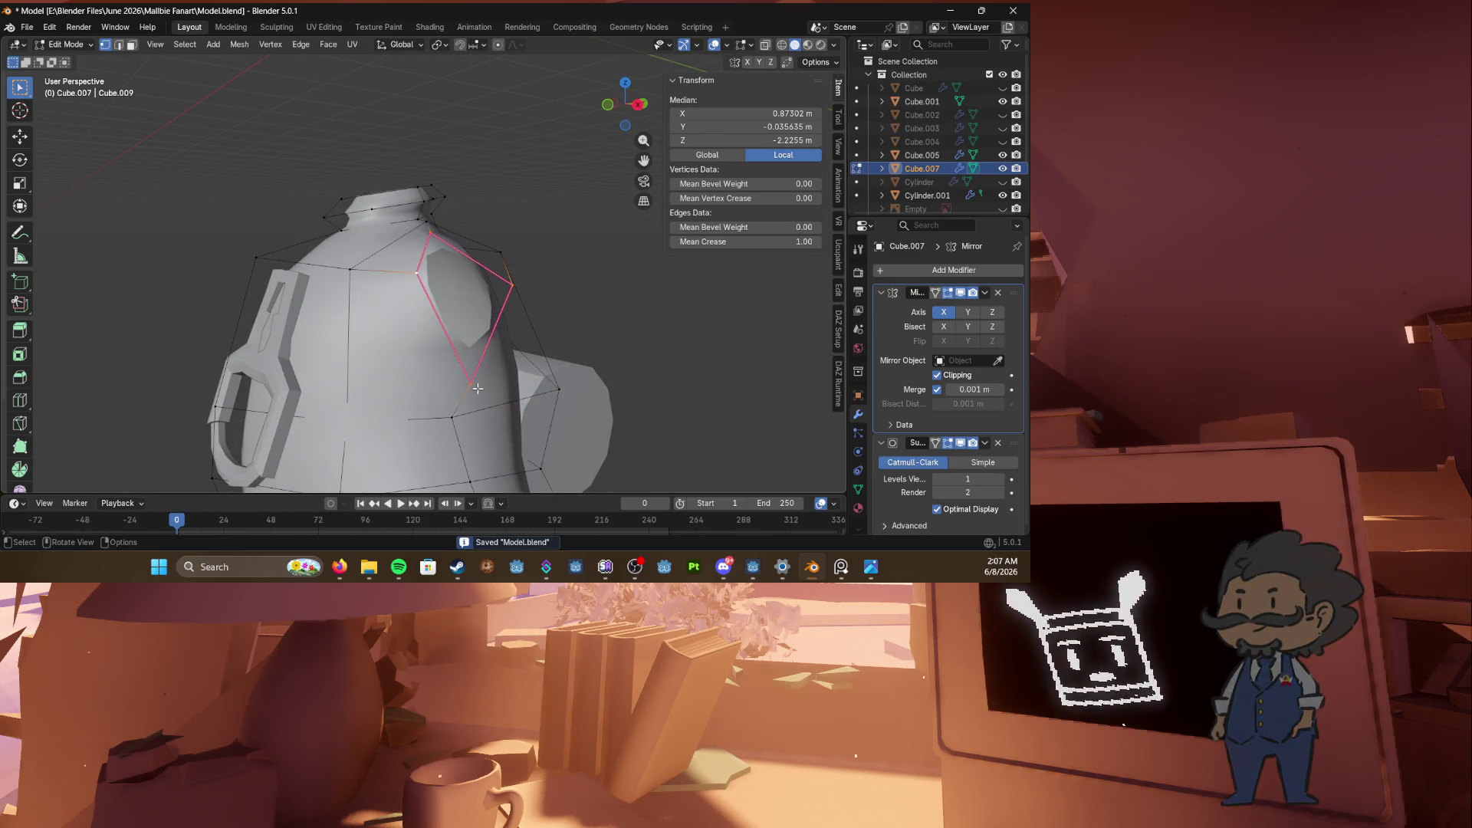
key("KP_1")
key("KP_3")
key("ctrl+KP_1")
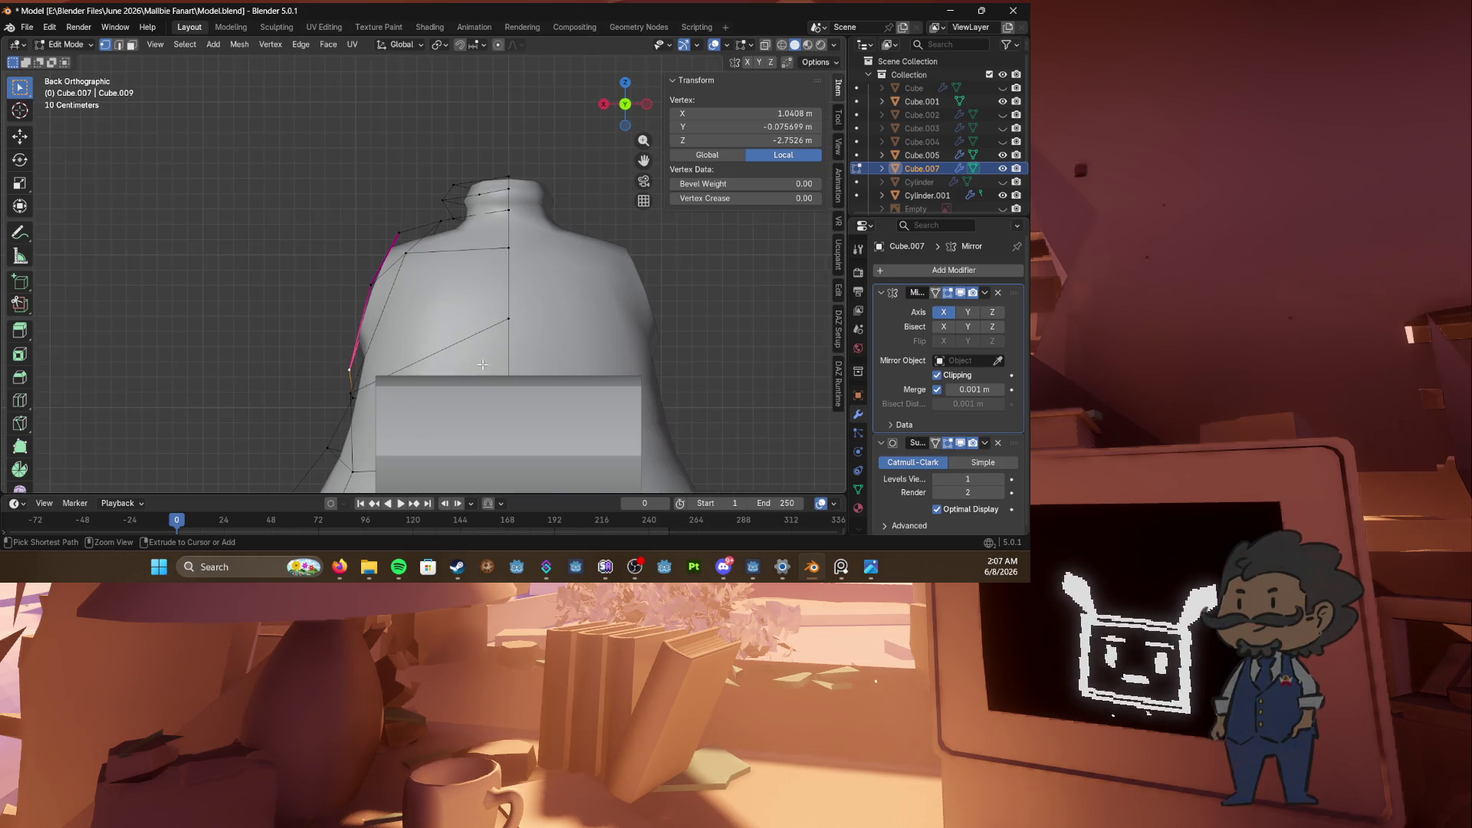
key("KP_1")
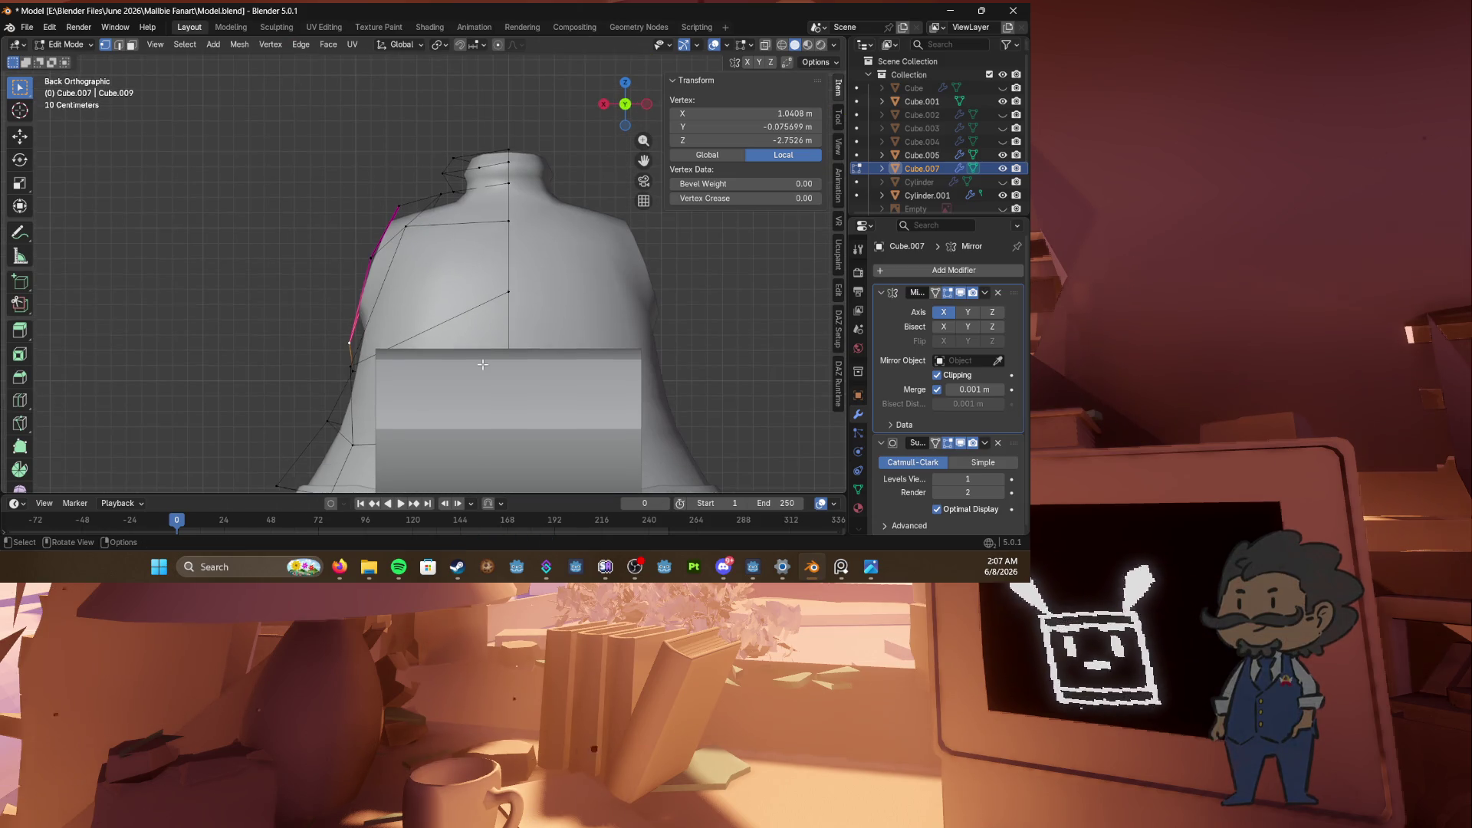
key("KP_3")
scroll(423, 356, "down", 1)
middle_click_drag(423, 356, 421, 308, "shift")
left_click(391, 328)
left_click(404, 294)
key("g")
left_click(423, 303)
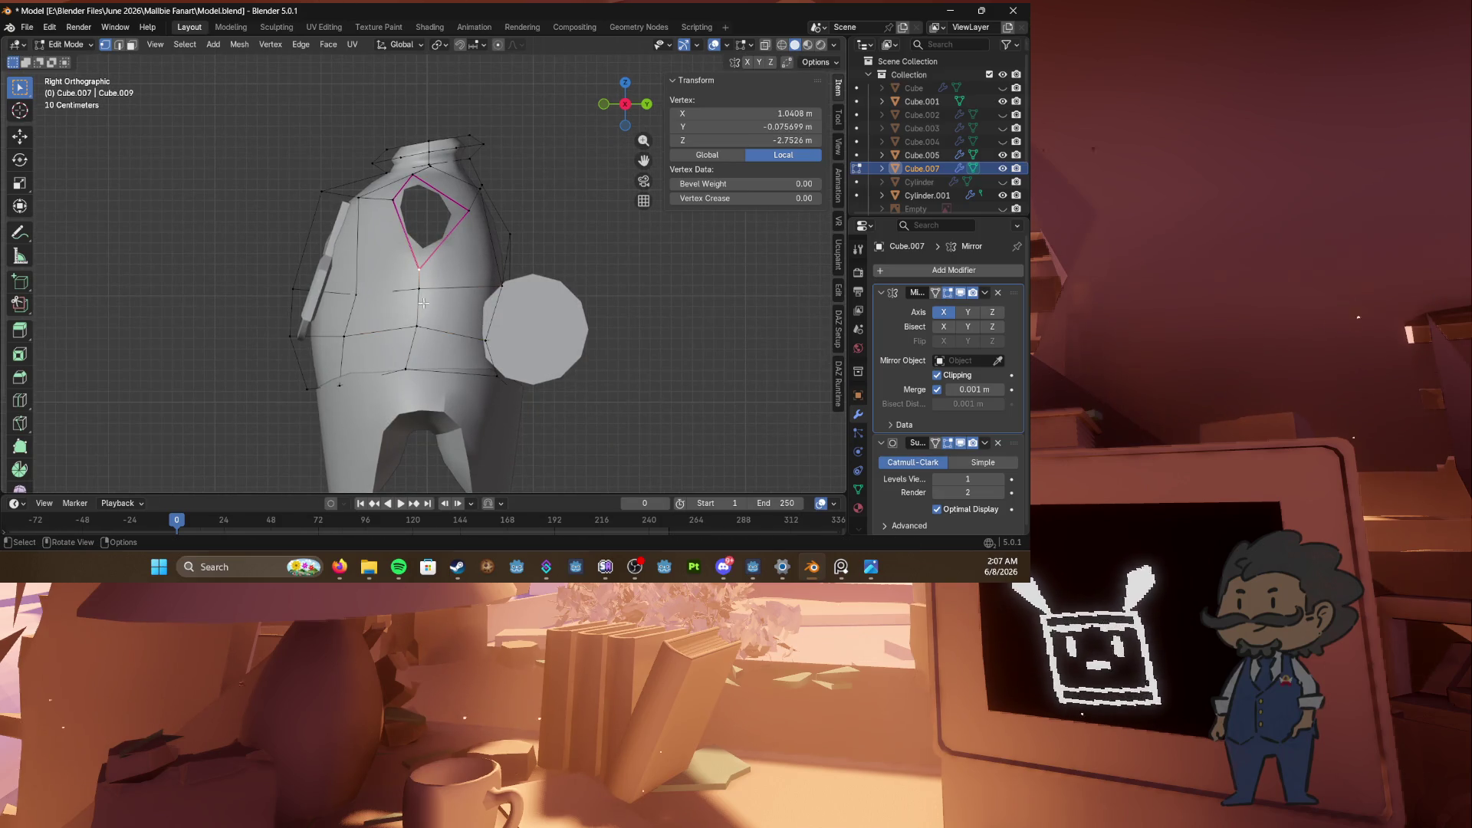
left_click(423, 285)
middle_click_drag(419, 270, 460, 265)
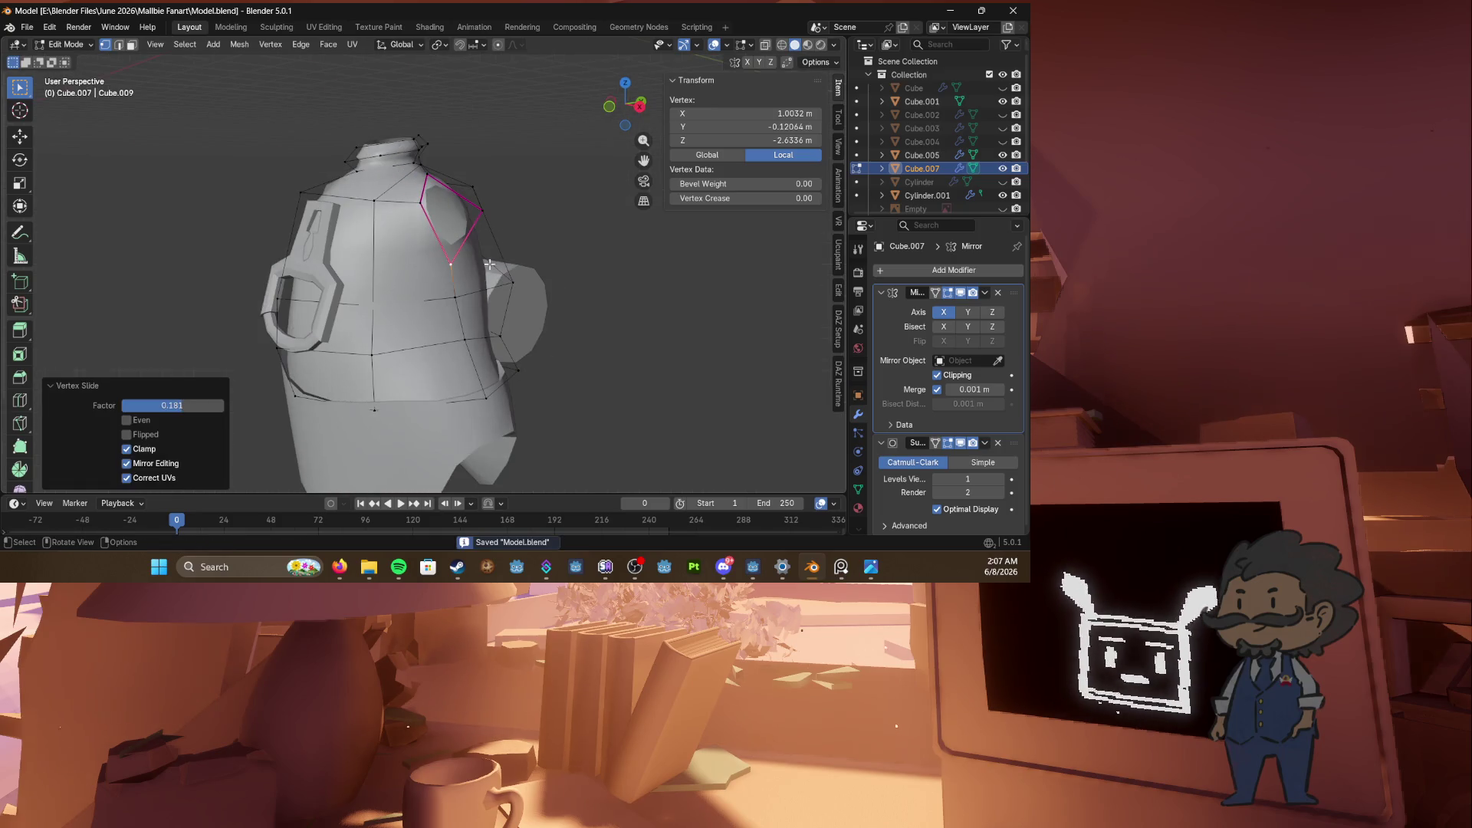
key("2")
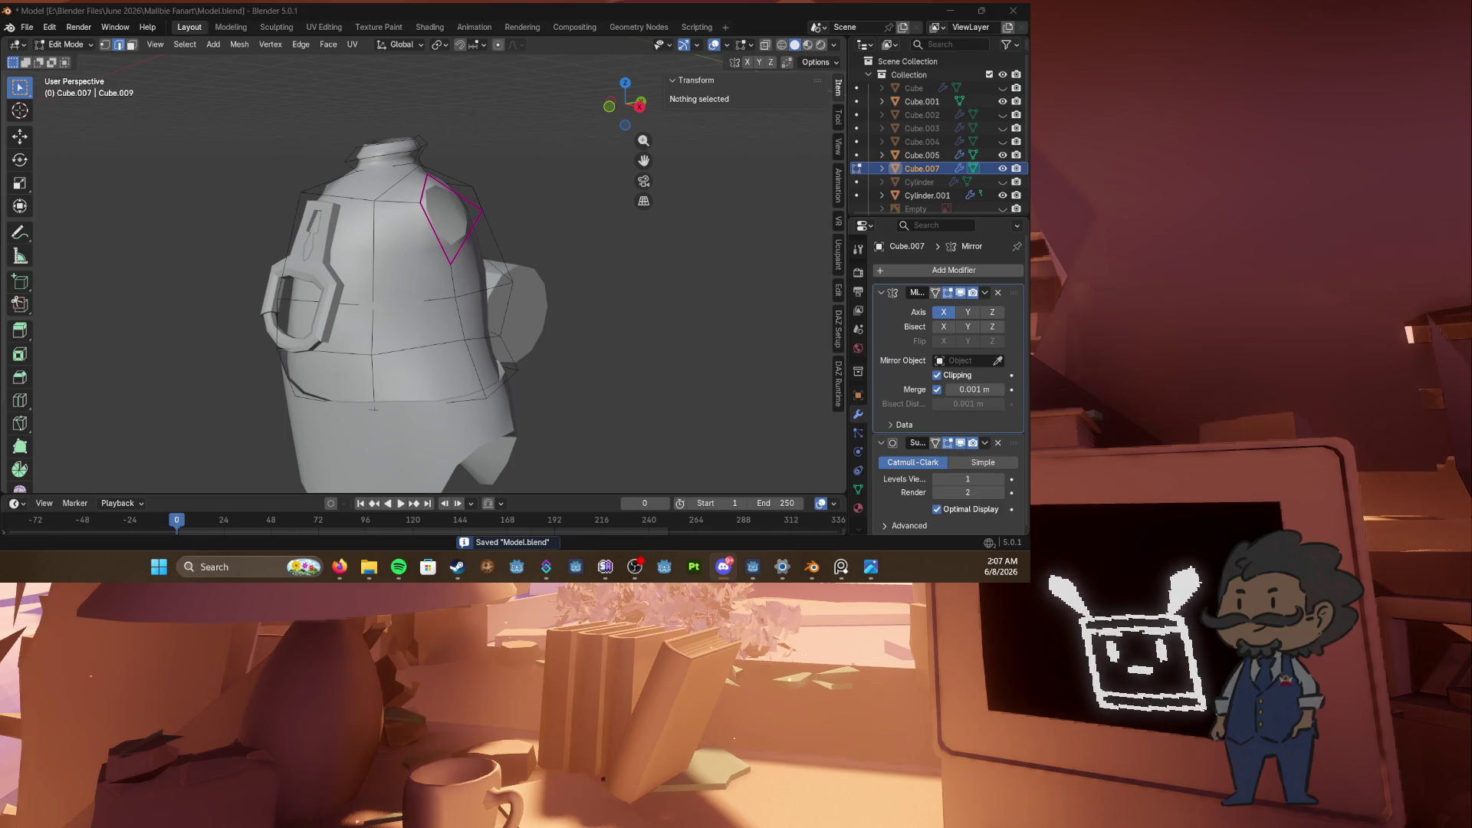
Step: Extrude the shoulder edge at the arm hole outward
mouse_move(406, 416)
middle_mouse_down()
mouse_move(445, 230)
mouse_move(531, 256)
middle_mouse_up()
left_click(445, 230)
key("e")
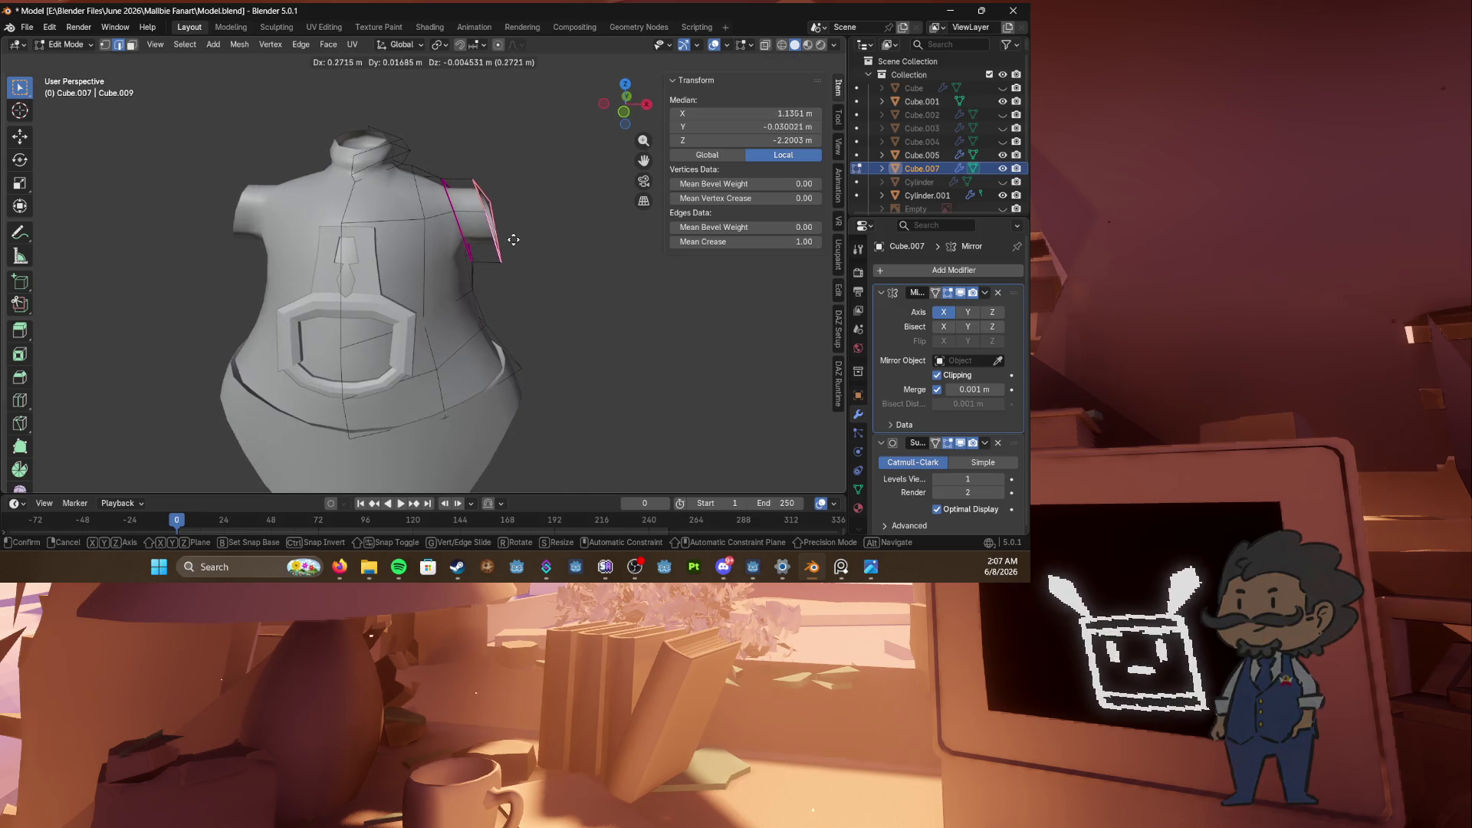
left_click(529, 256)
left_click(1002, 141)
left_click(1002, 141)
left_click(1003, 128)
left_click(1003, 128)
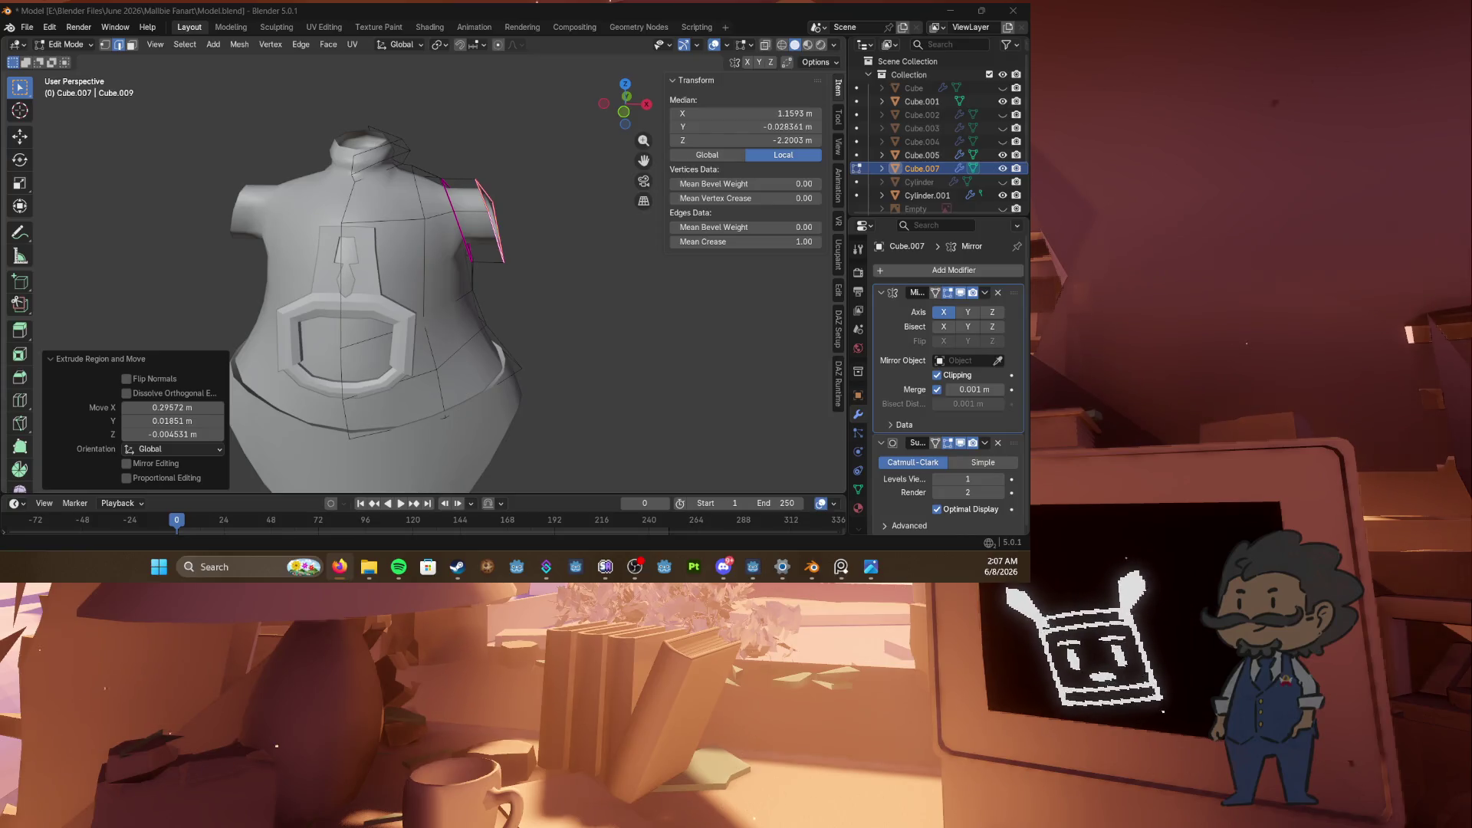
Step: Unhide the head and limbs and reposition the extruded shoulder edge against them
key("KP_1")
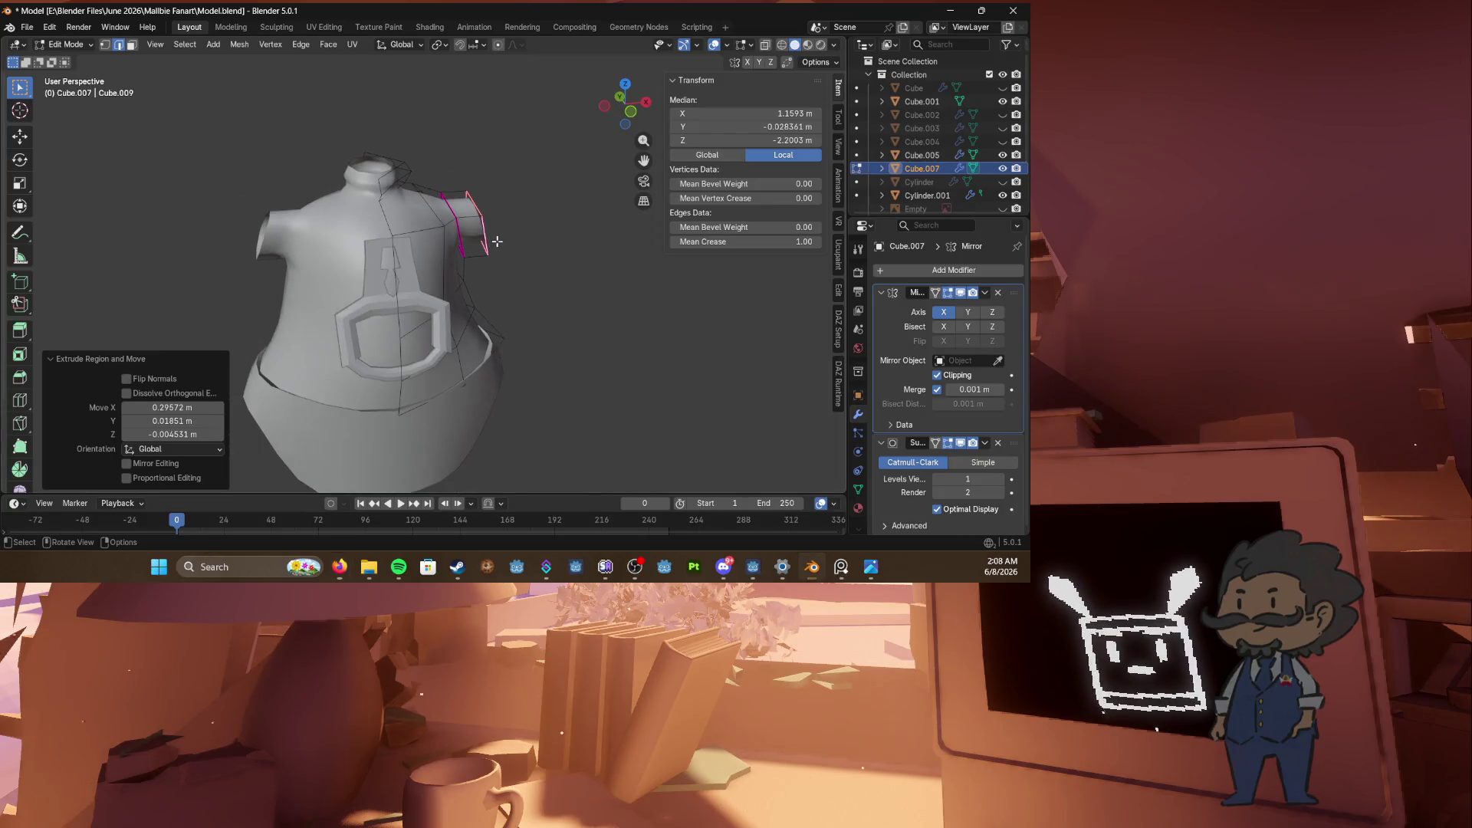
scroll(579, 275, "down", 3)
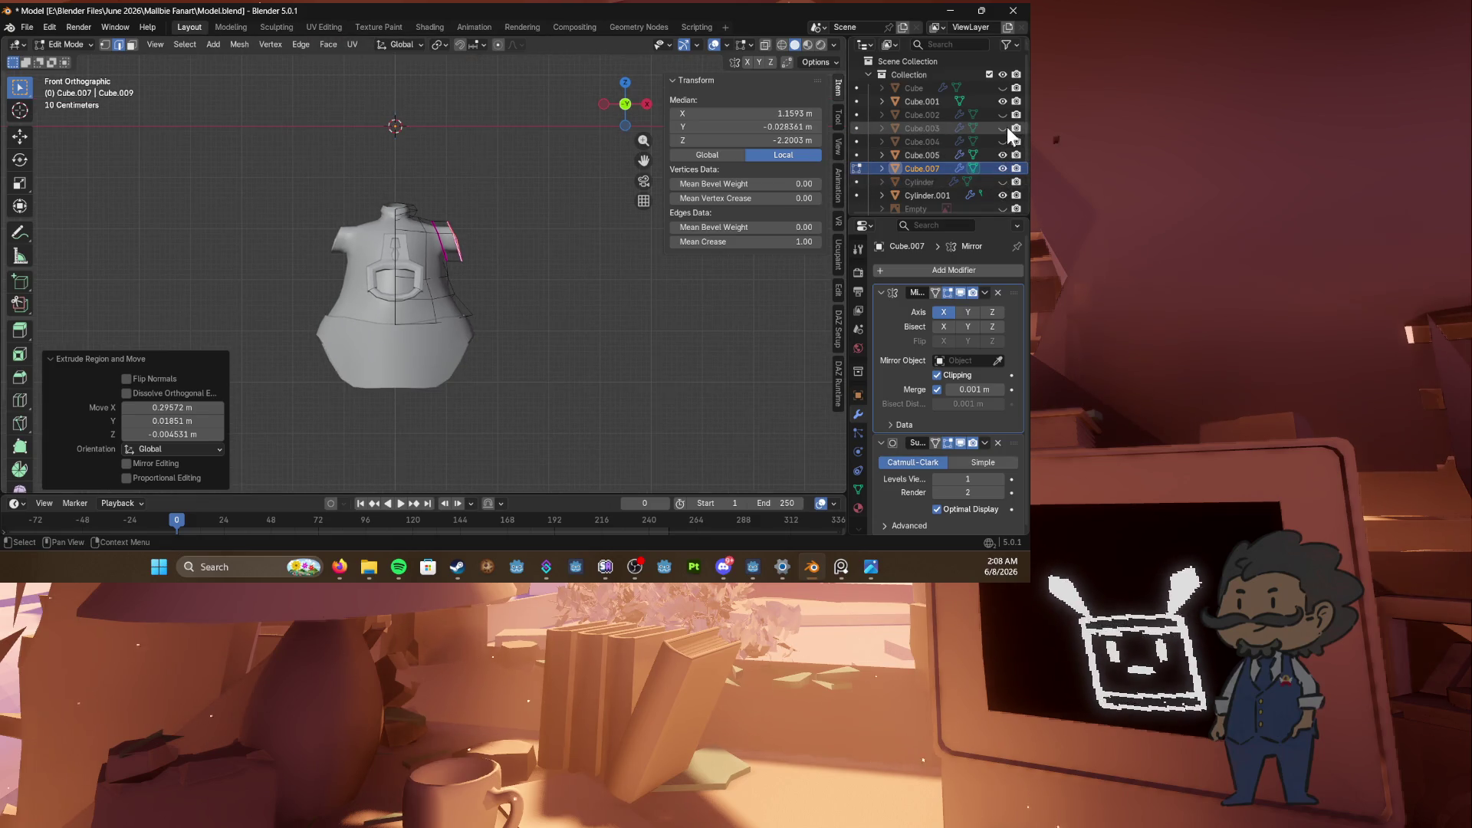
left_click(1001, 89)
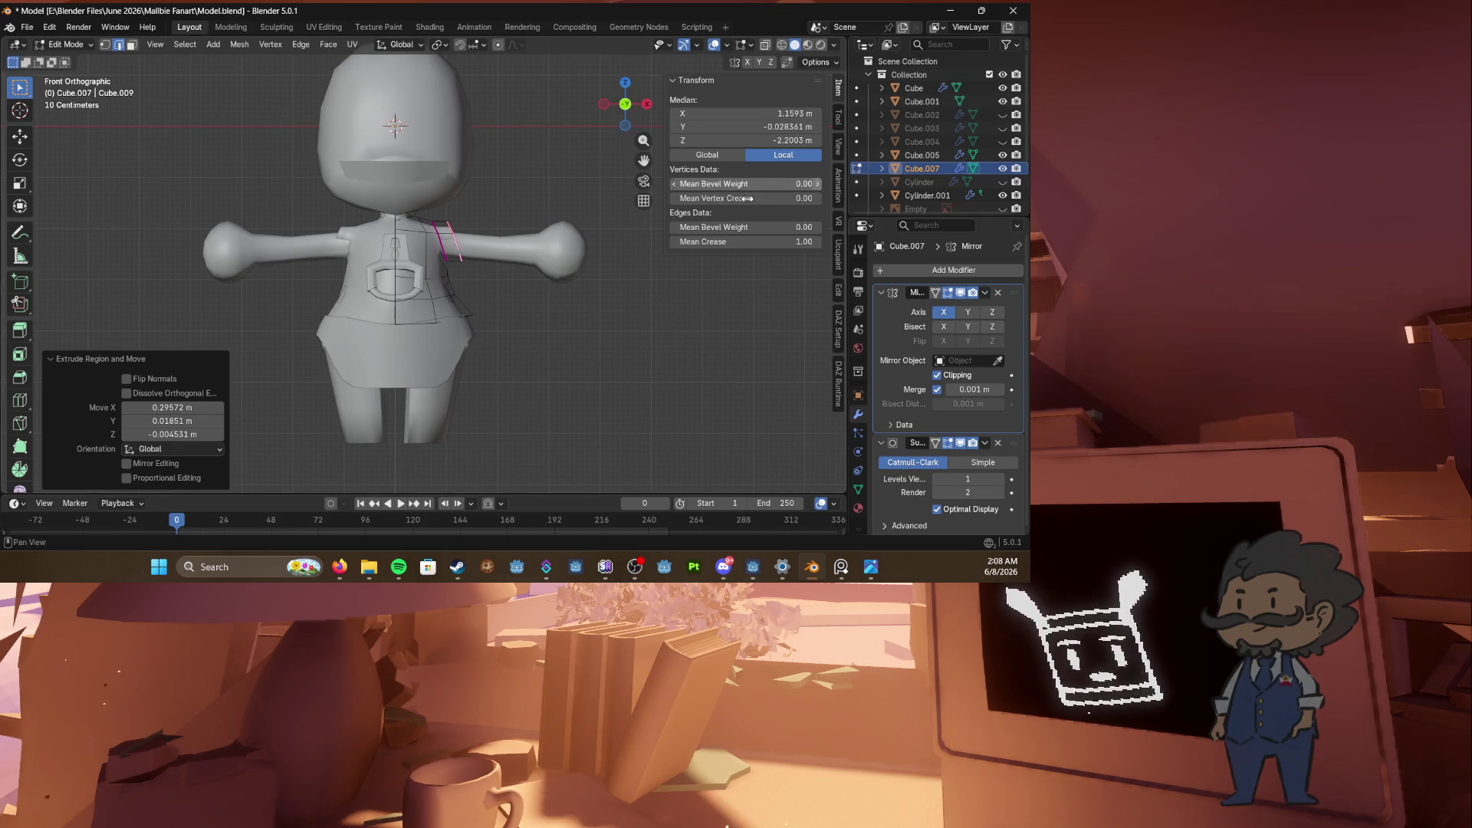
scroll(591, 254, "up", 3)
key("g")
left_click(553, 246)
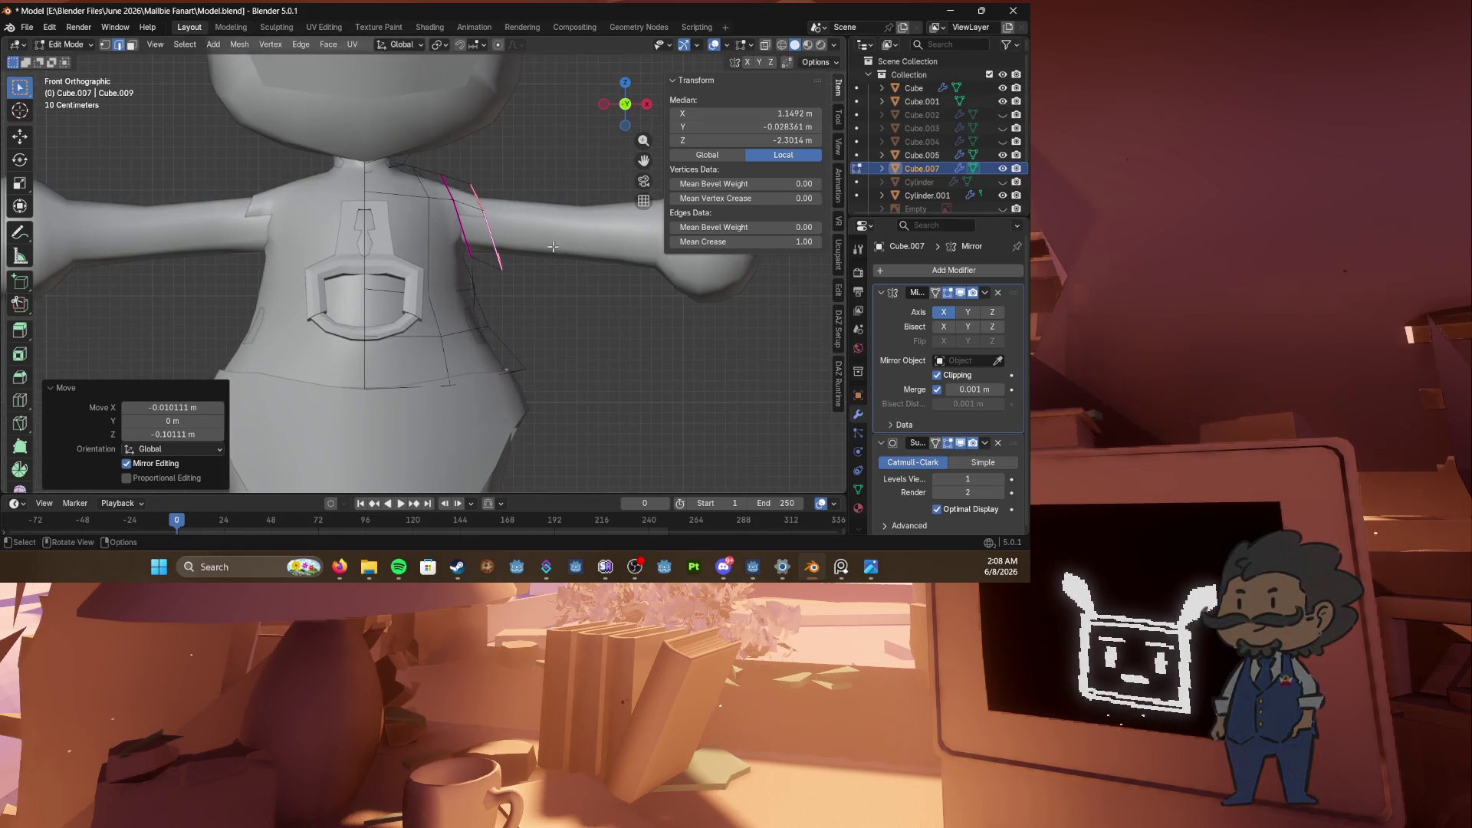
key("g")
mouse_move(522, 260)
middle_mouse_down()
mouse_move(468, 290)
mouse_move(615, 242)
middle_mouse_up()
left_click(464, 293)
key("g")
left_click(498, 264)
Step: Pull a shoulder vertex down, then shrink and move the arm-hole loop
key("1")
left_click_drag(482, 253, 487, 270)
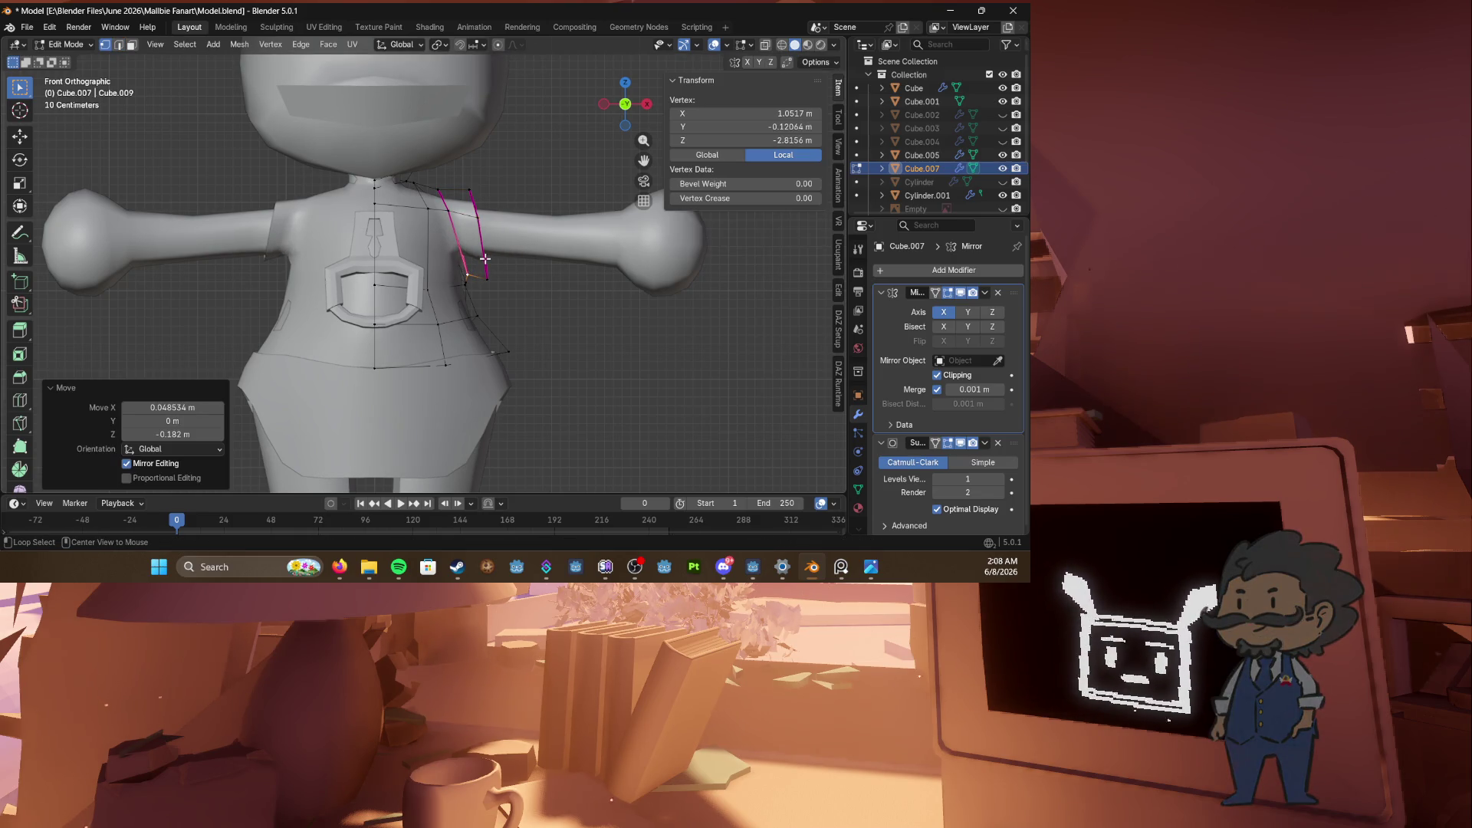
left_click(484, 259, "alt")
key("s")
left_click(509, 270)
key("g")
left_click(513, 265)
Step: Extrude the arm-hole loop outward toward the arm and scale it up into a flap
key("e")
left_click(548, 270)
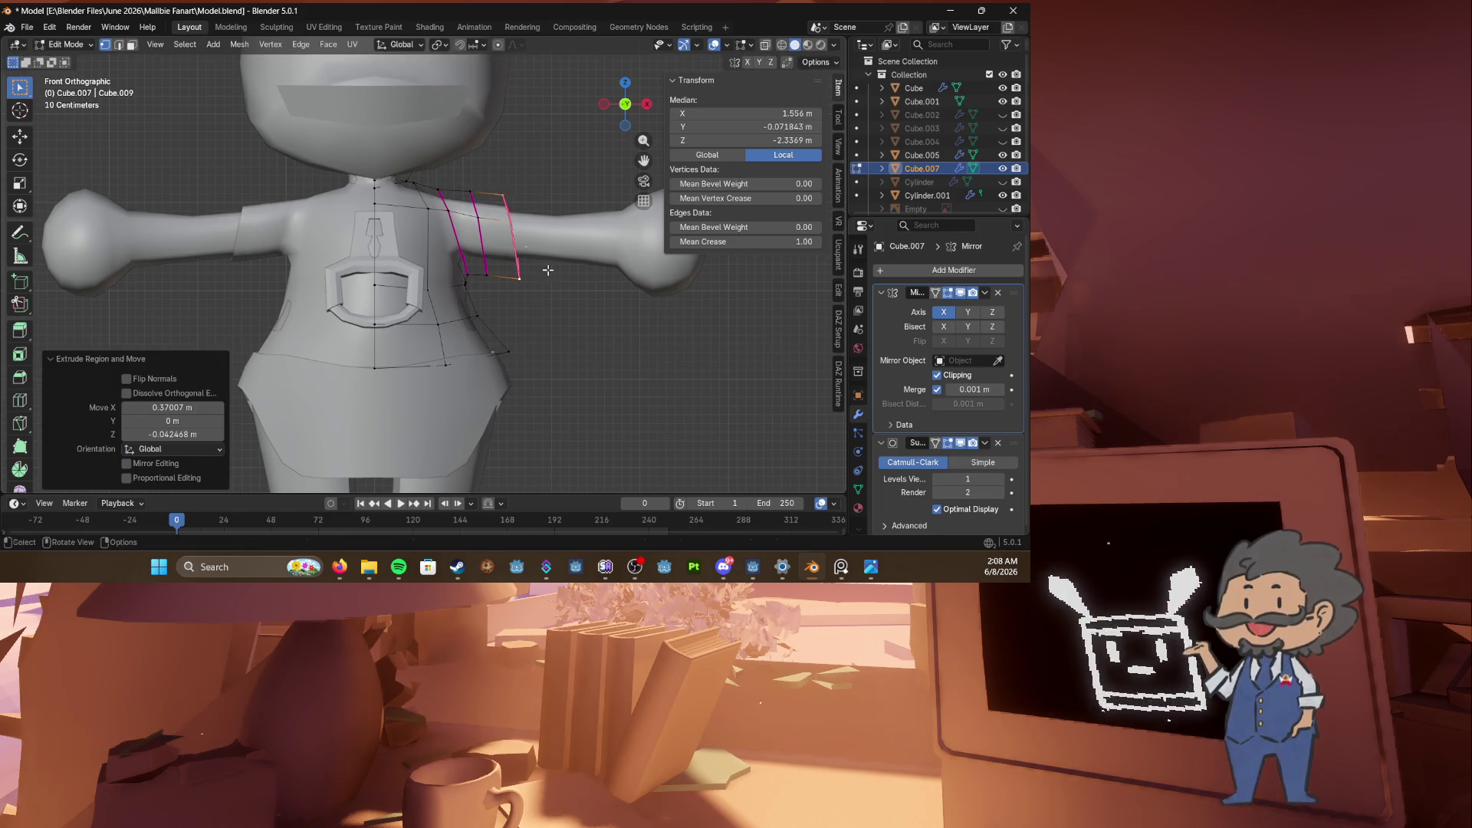
key("g")
left_click(525, 282)
key("s")
left_click(567, 306)
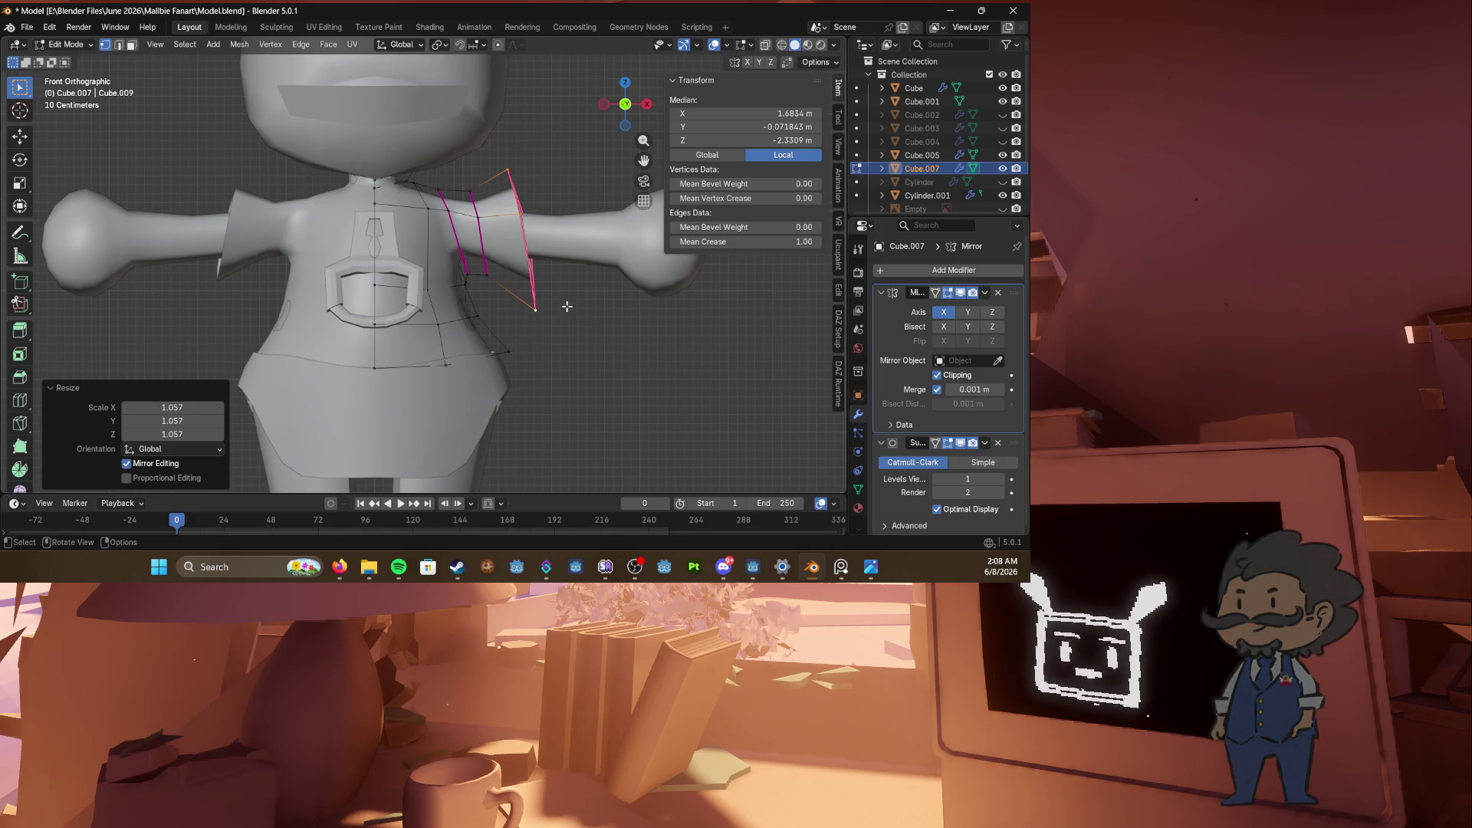
key("s")
left_click(541, 271)
Step: Extrude the flap loop again further out, then move and resize it
key("e")
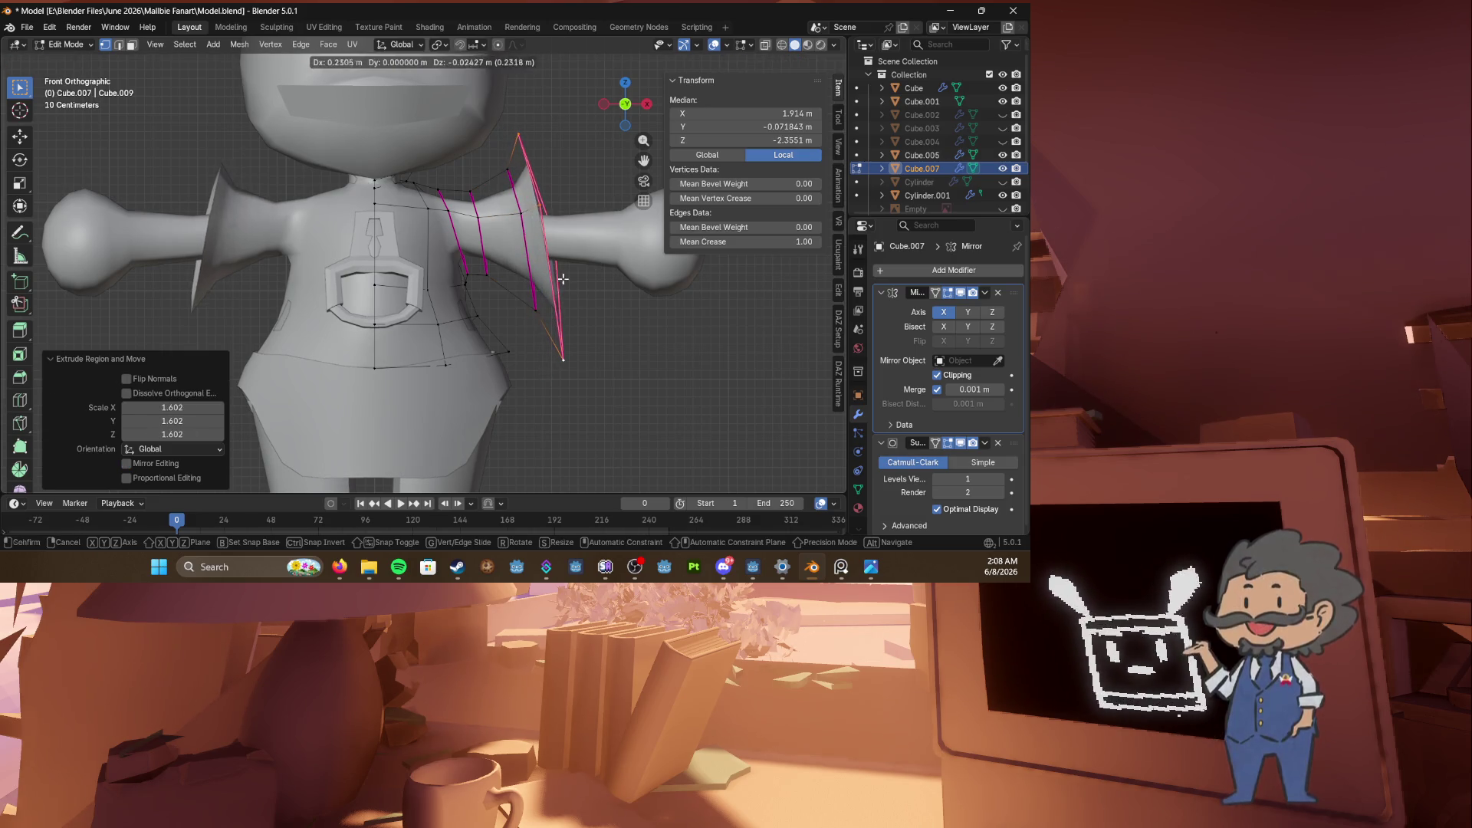
left_click(563, 279)
key("s")
left_click(585, 289)
key("g")
left_click(609, 301)
key("s")
left_click(591, 302)
mouse_move(591, 302)
middle_mouse_down()
mouse_move(537, 265)
mouse_move(578, 221)
mouse_move(269, 326)
mouse_move(664, 327)
mouse_move(503, 274)
middle_mouse_up()
key("s")
left_click(546, 269)
Step: Save Model.blend, return to Object Mode in front view, and select the chest buckle
key("ctrl+s")
key("KP_1")
key("Tab")
scroll(269, 327, "down", 3)
left_click(269, 326)
scroll(504, 278, "up", 4)
left_click(464, 274)
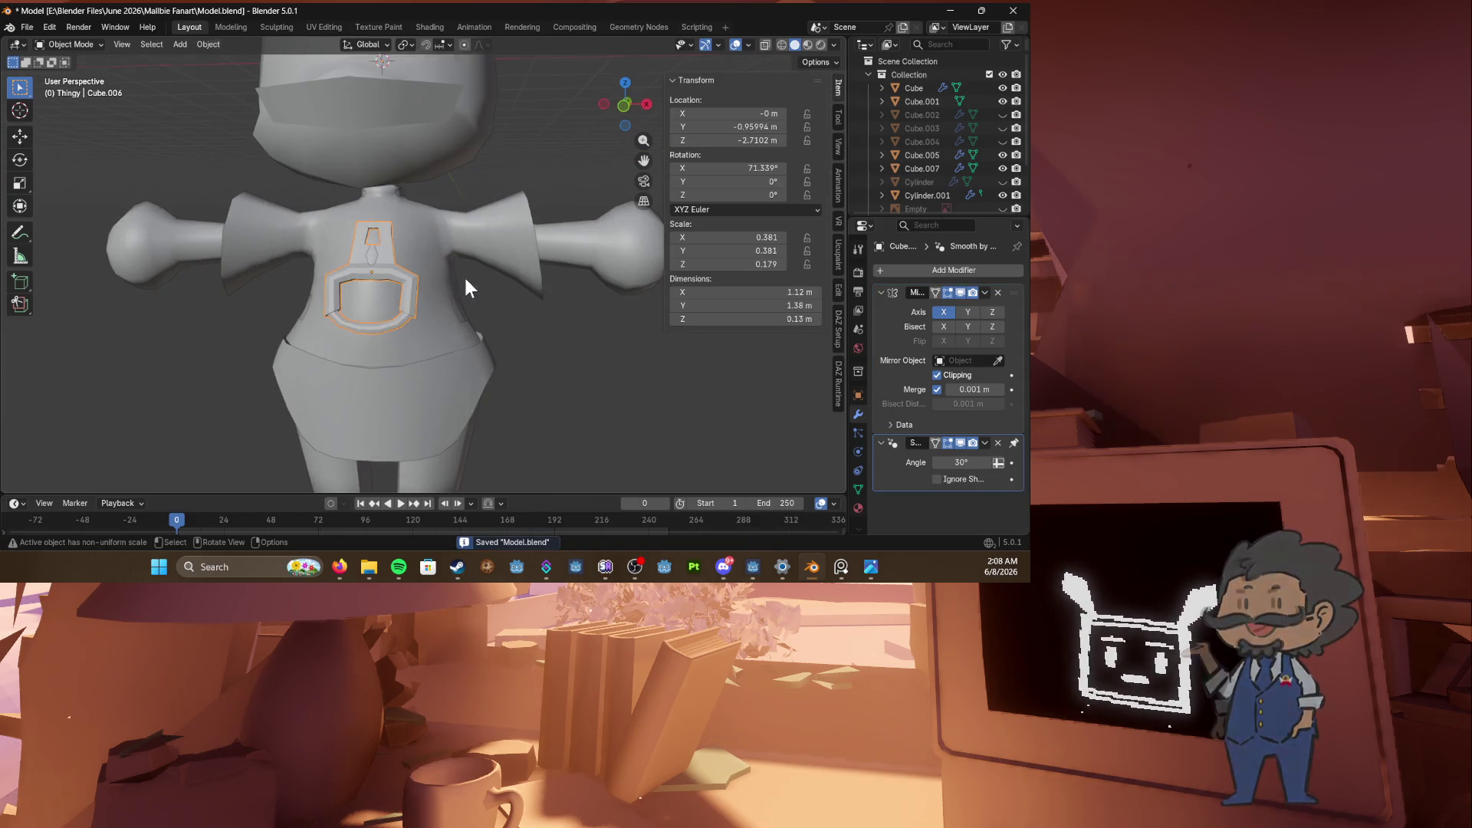
Step: Select the vest and orbit to a side view of the right shoulder flap
scroll(465, 280, "up", 2)
left_click(466, 281)
key("Tab")
mouse_move(466, 280)
middle_mouse_down()
mouse_move(537, 283)
mouse_move(474, 295)
mouse_move(476, 254)
mouse_move(389, 263)
middle_mouse_up()
key("Tab")
key("Tab")
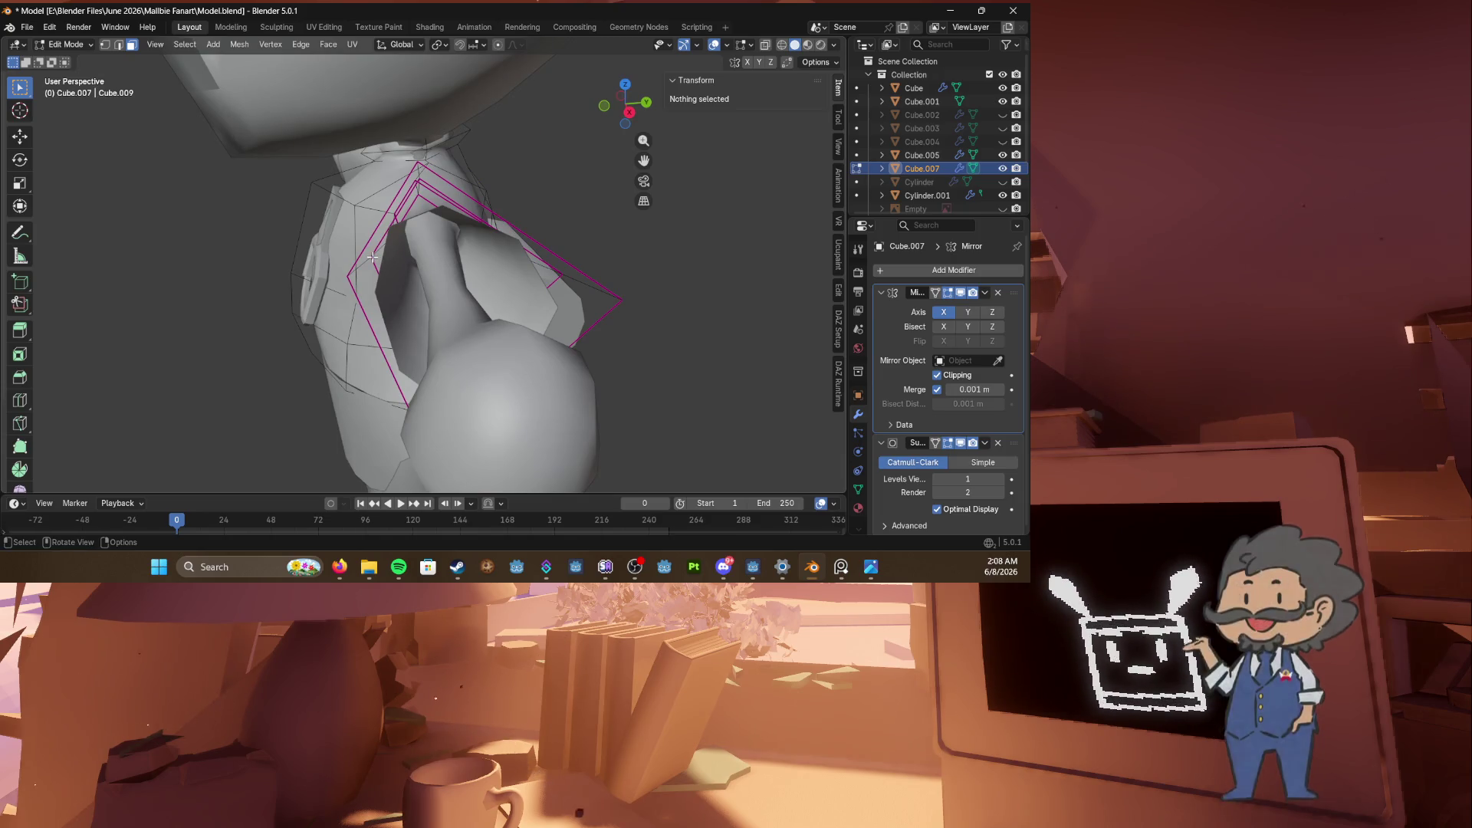
middle_click_drag(372, 257, 451, 259)
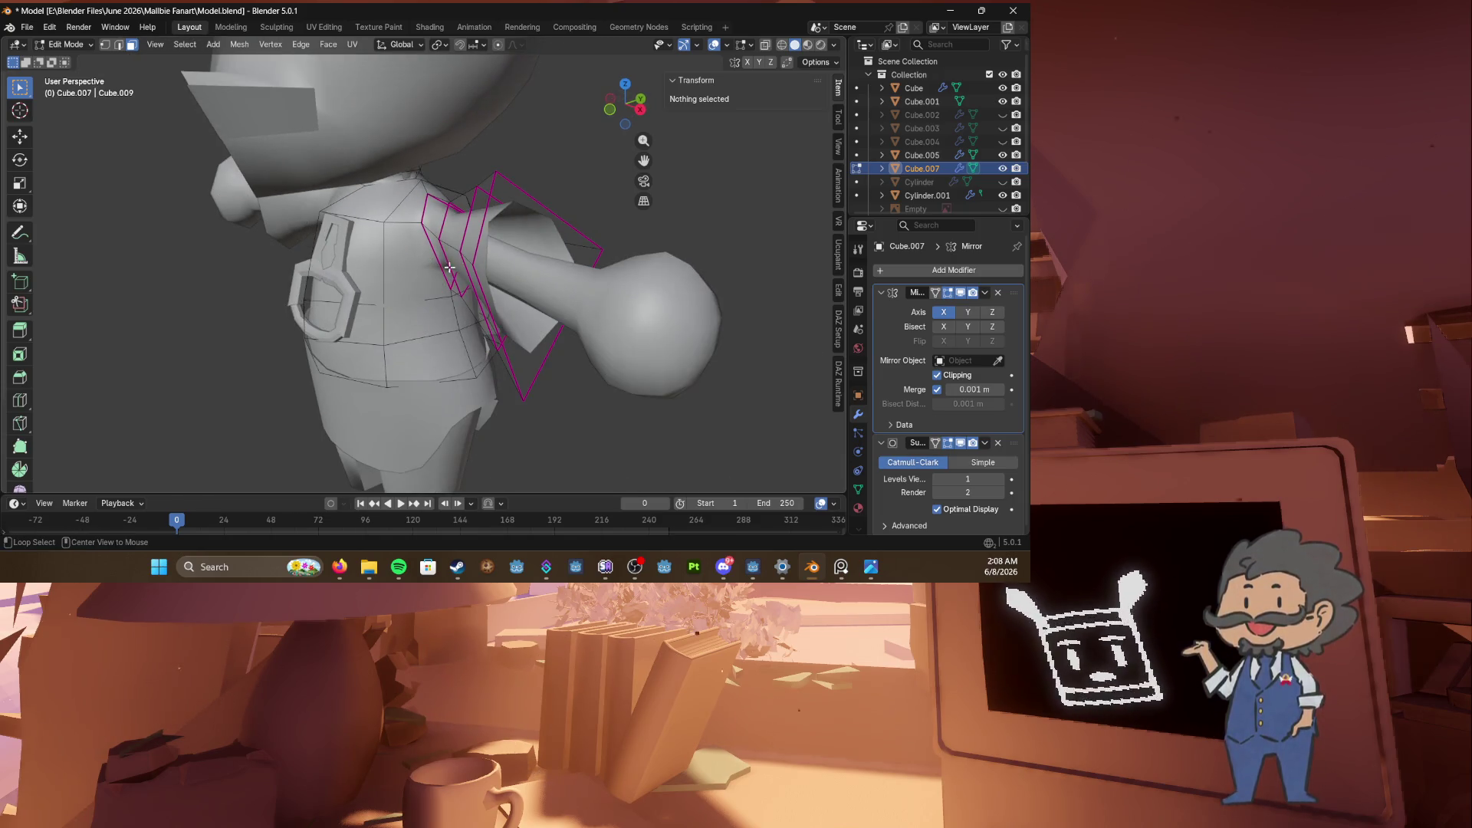
Step: Extrude the flap's face loop, scale it to 0.659, and extrude its edge further
left_click(466, 257, "alt")
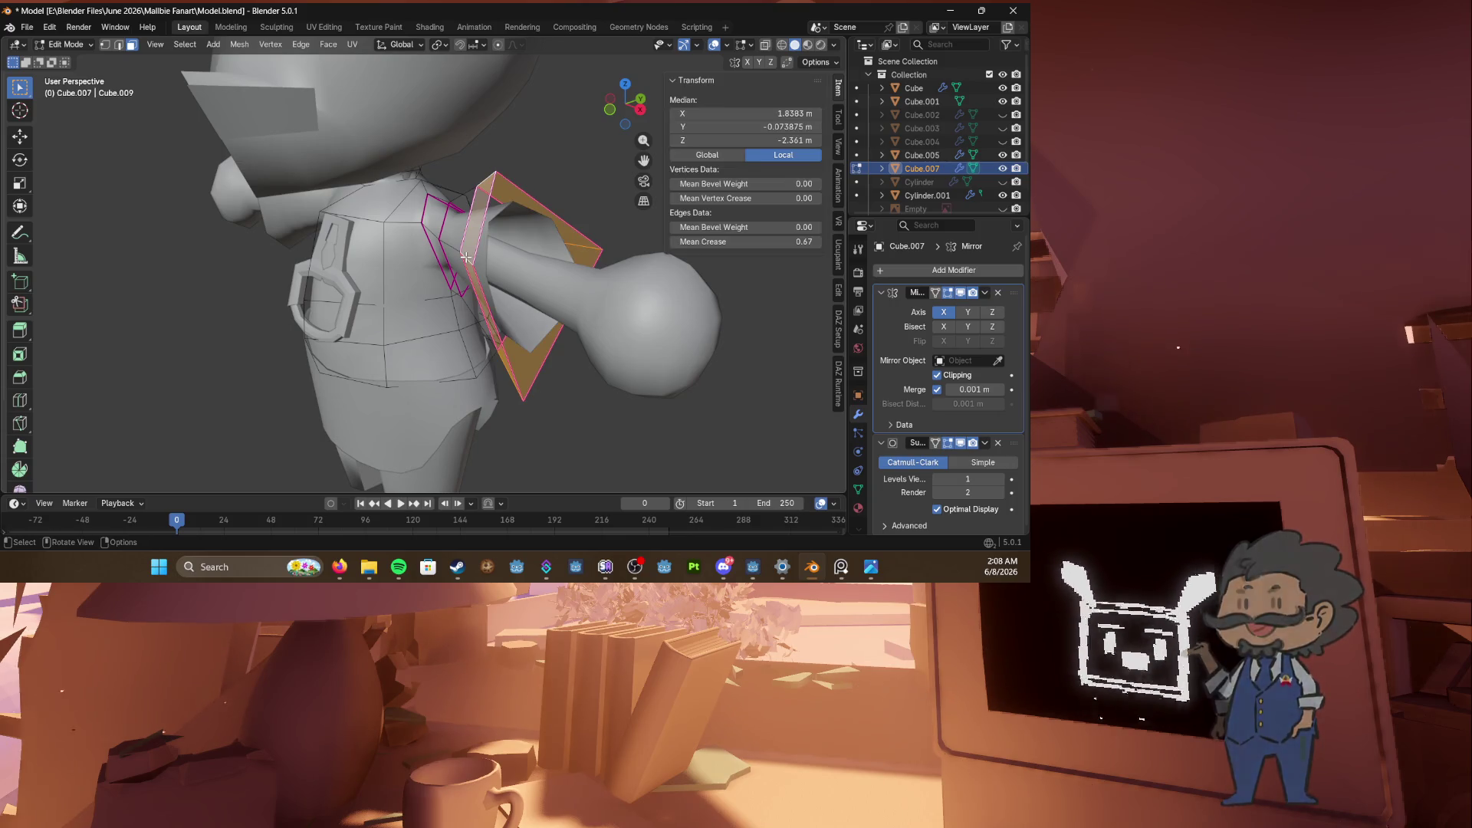
key("e")
key("s")
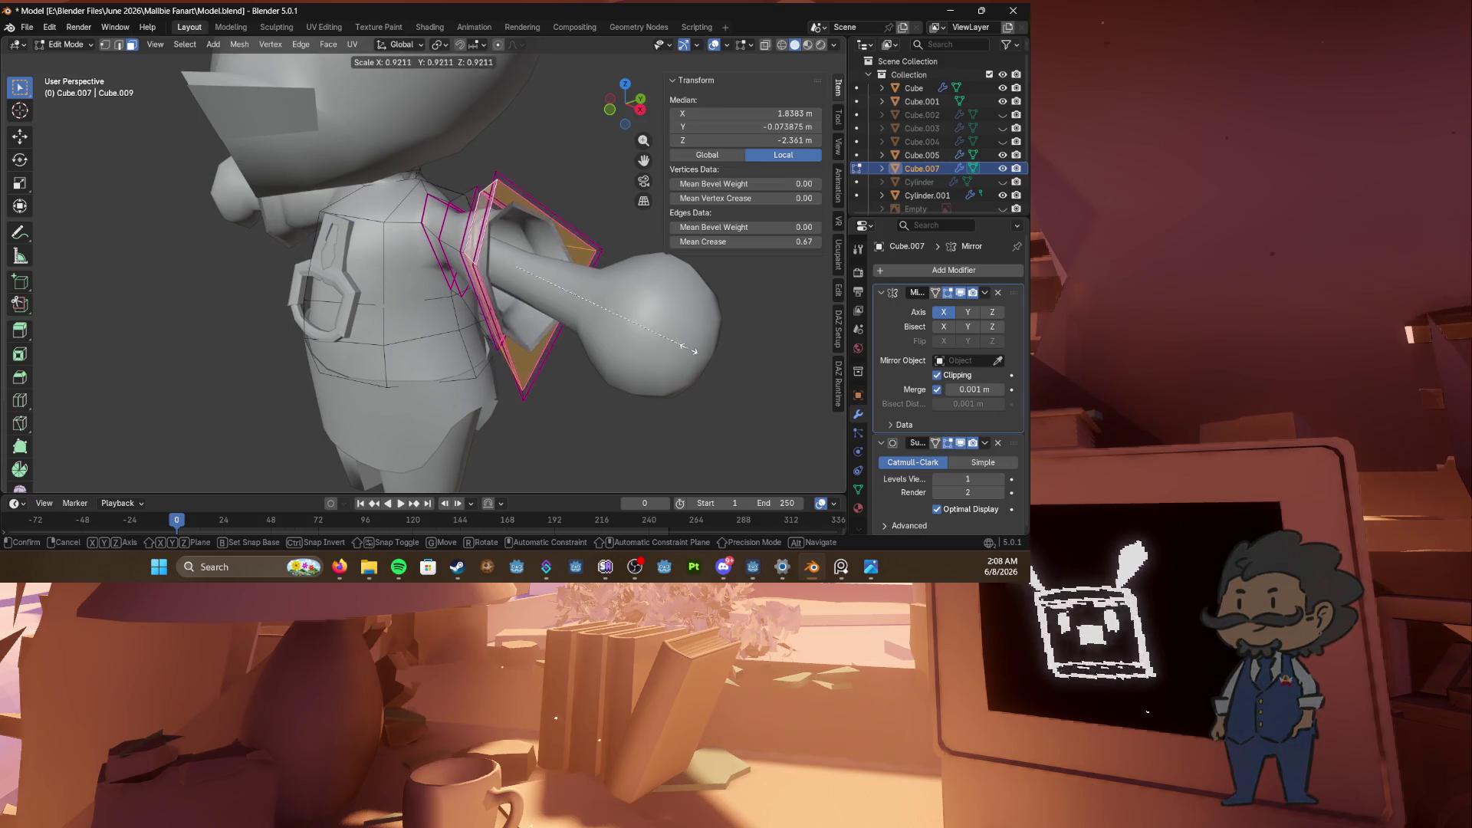
left_click(630, 329)
mouse_move(520, 293)
middle_mouse_down()
mouse_move(625, 296)
mouse_move(544, 230)
middle_mouse_up()
right_click(626, 296, "ctrl")
left_click(369, 567)
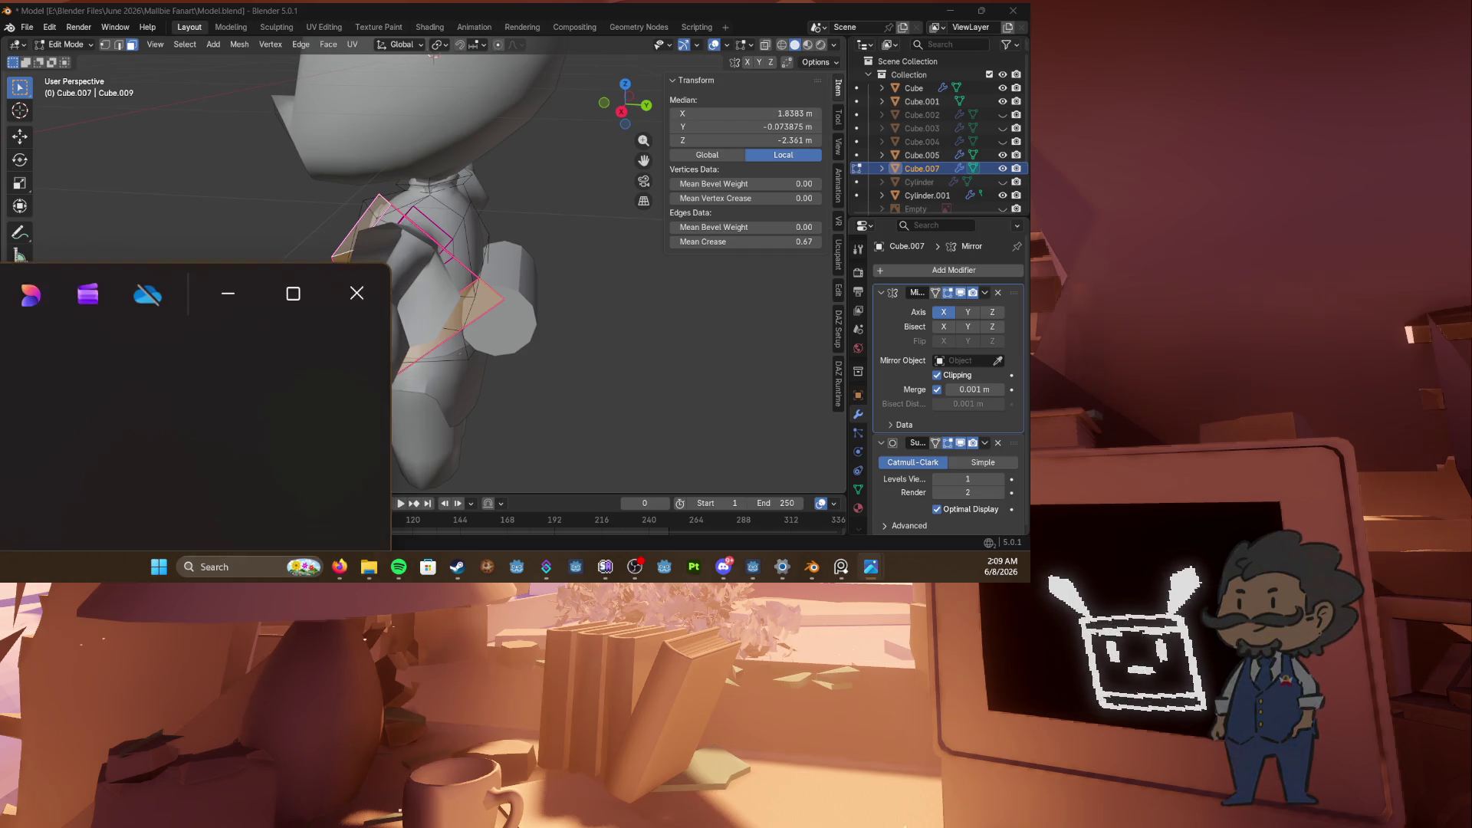
Step: Zoom into IMG_0343.jpg, pan to the hat's top, then minimize Photos
scroll(254, 196, "up", 5)
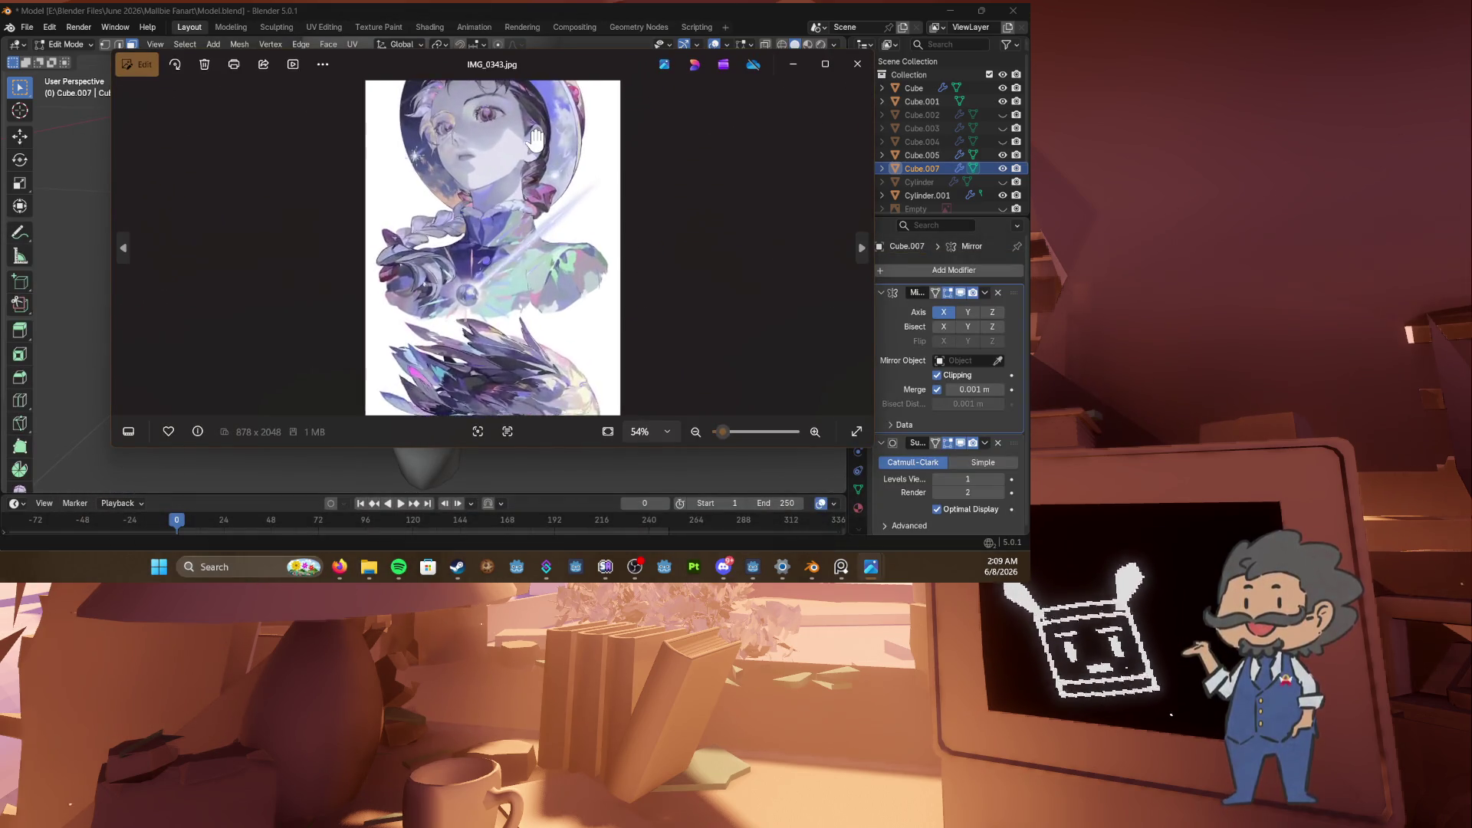
left_click_drag(424, 183, 425, 263)
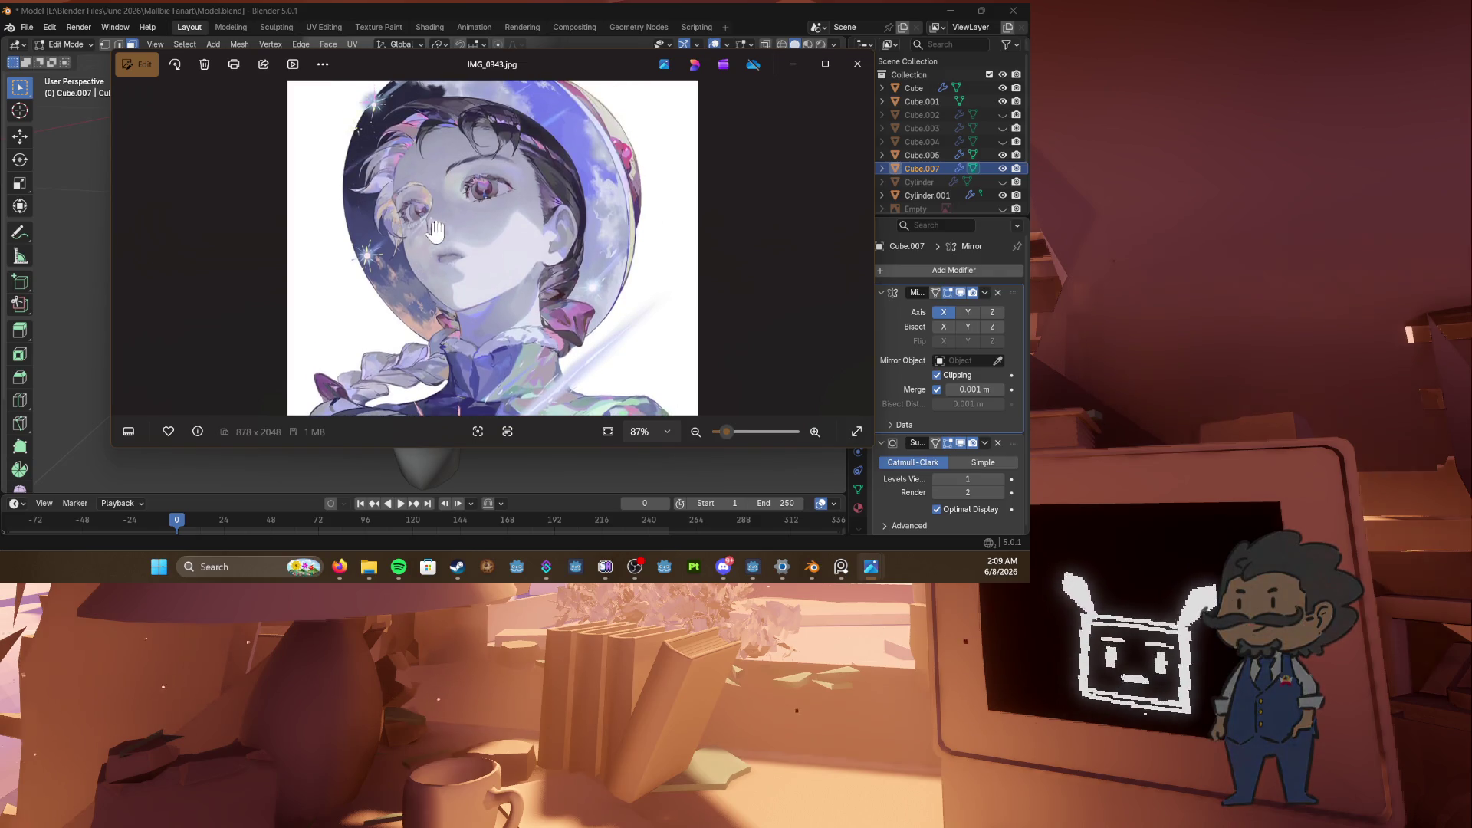
scroll(429, 207, "down", 10)
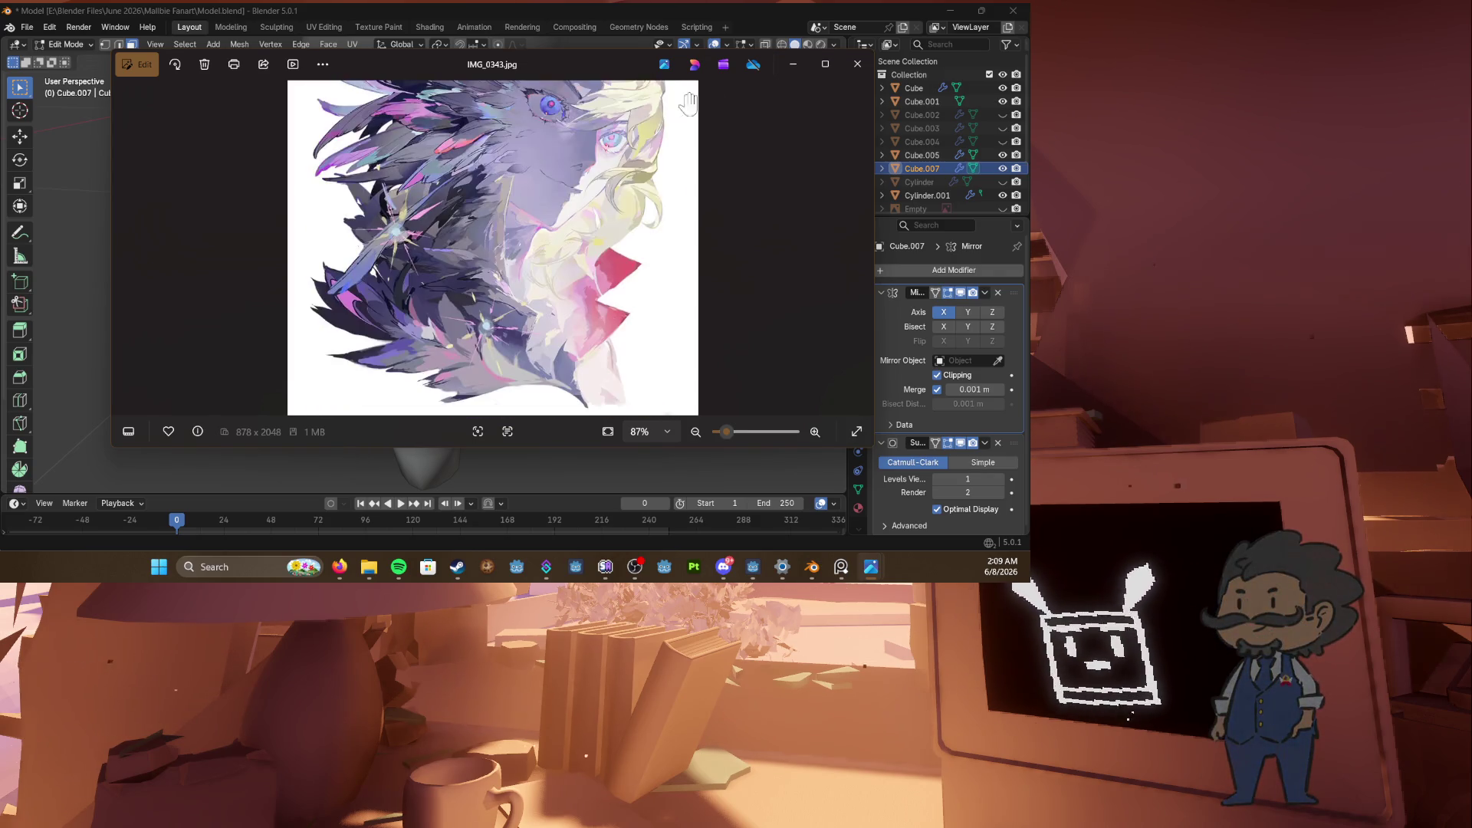
left_click(799, 67)
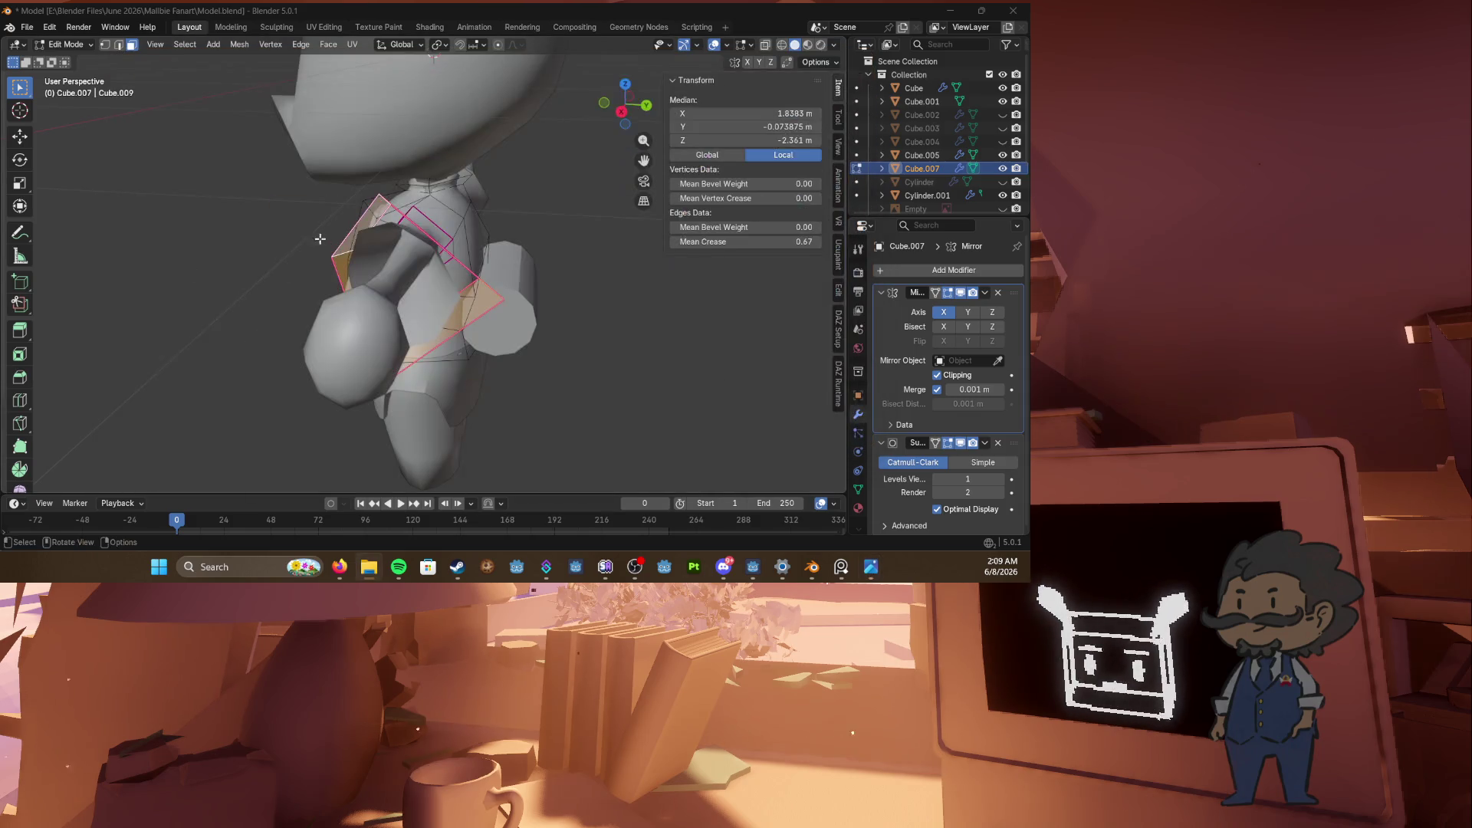
Step: Check the browser, then save Model.blend and orbit to the character's front
key("alt+Tab")
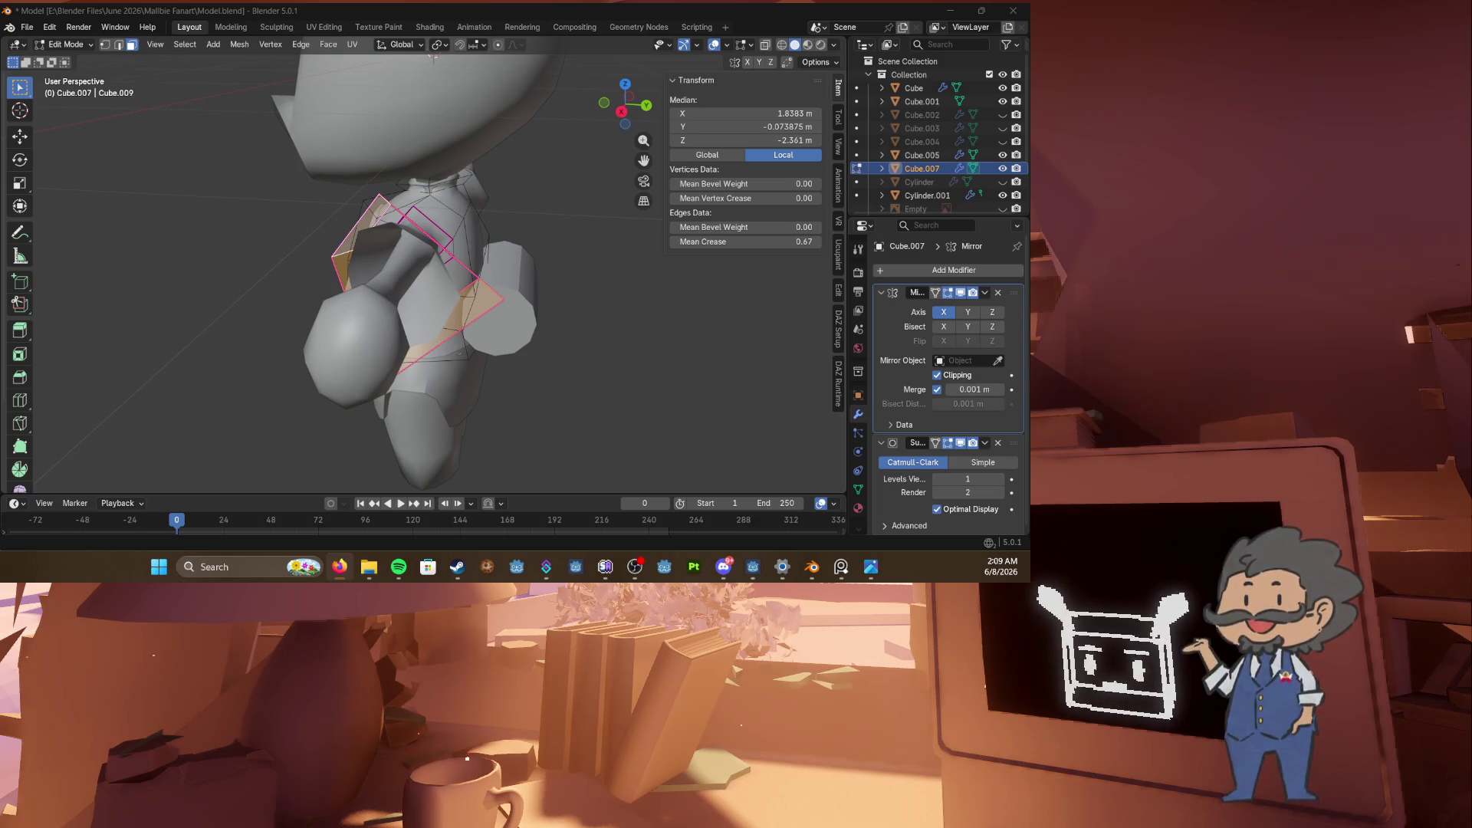
key("ctrl+s")
mouse_move(537, 345)
middle_mouse_down()
mouse_move(610, 301)
mouse_move(565, 330)
mouse_move(770, 344)
mouse_move(450, 306)
middle_mouse_up()
Step: Select the shirt and scale its shoulder-flap faces up slightly
key("Tab")
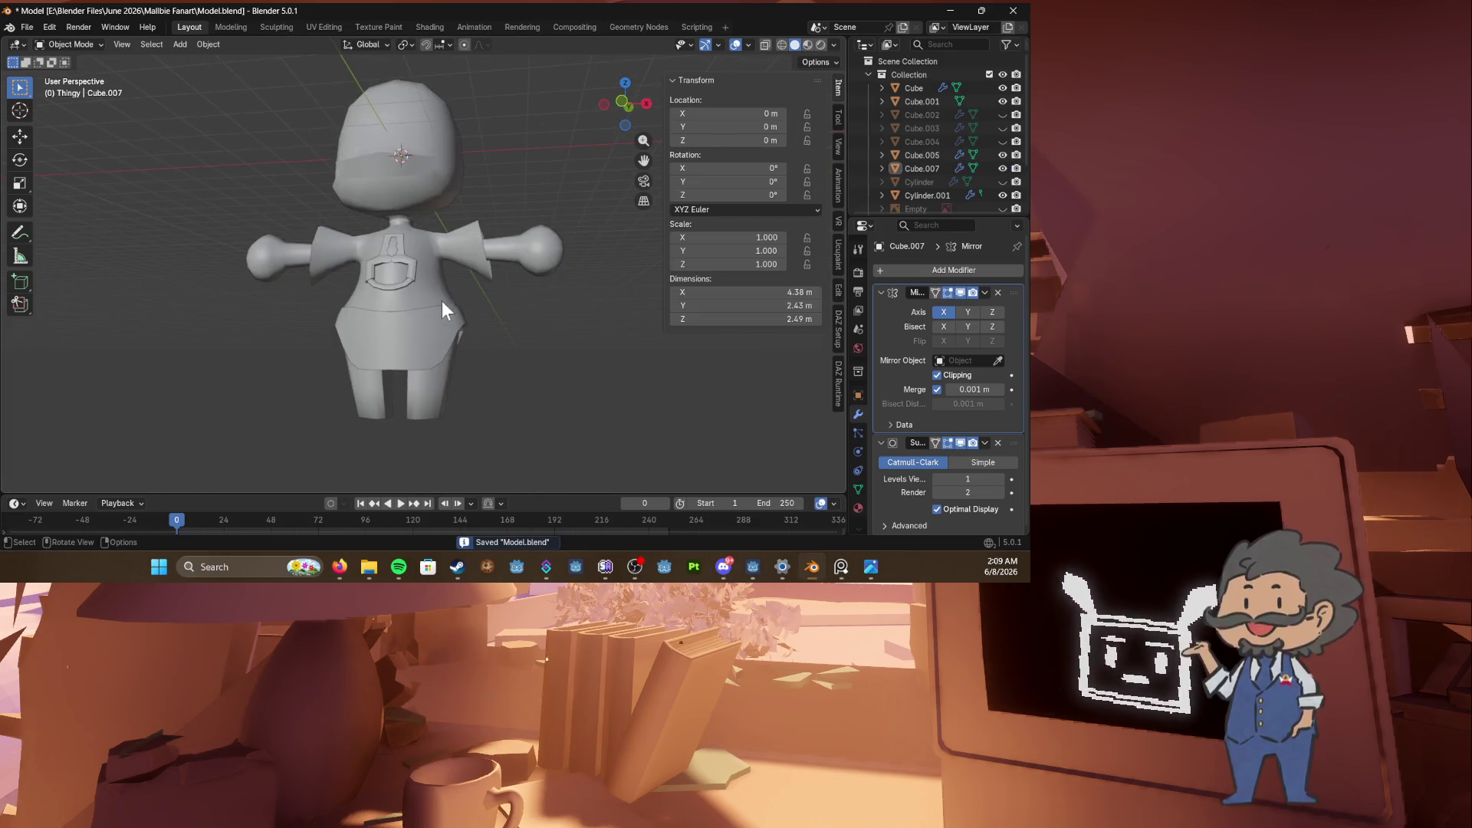
left_click(450, 306)
key("Tab")
scroll(460, 345, "up", 3)
key("Tab")
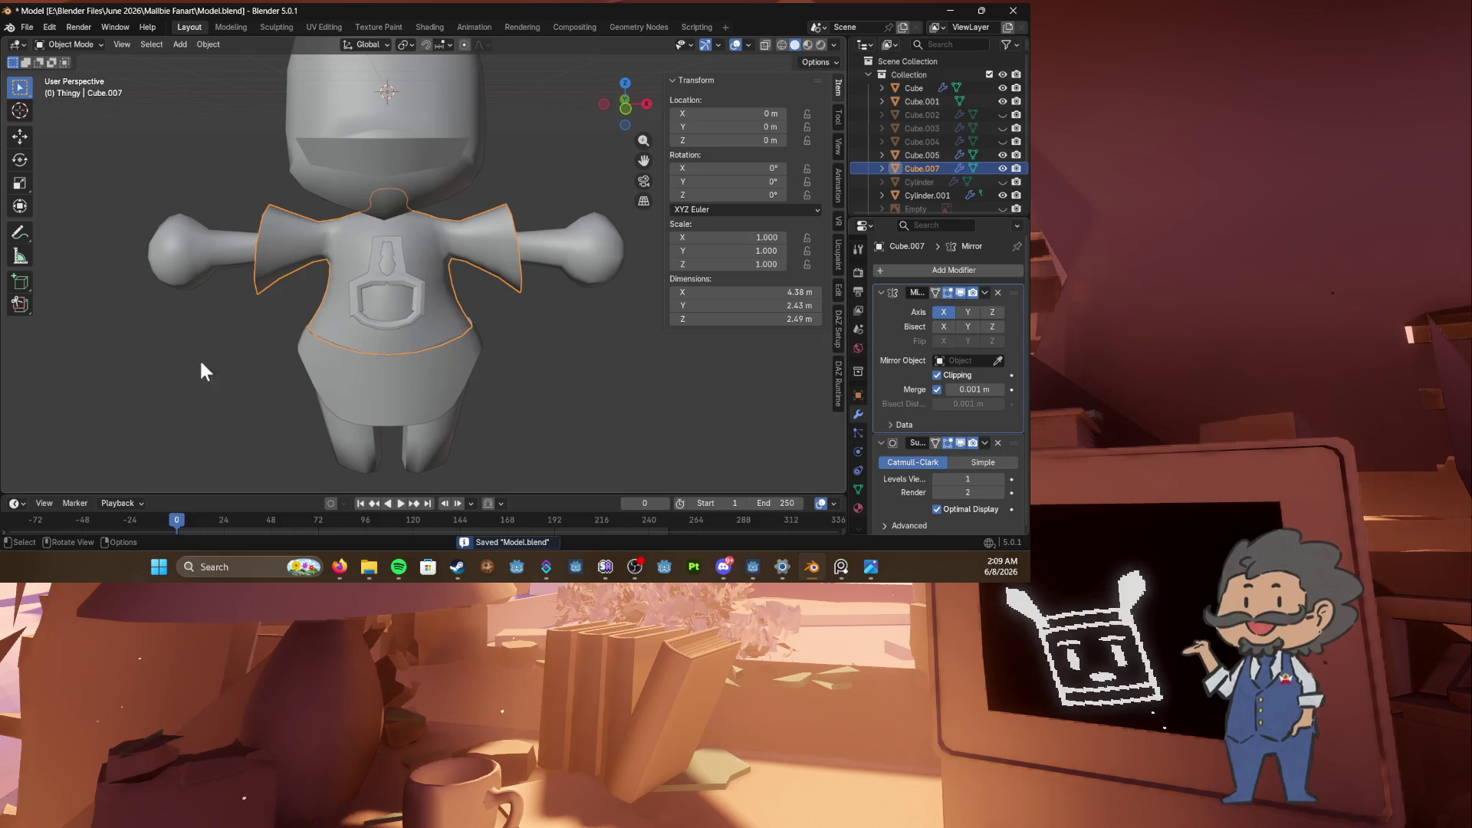
key("Tab")
key("s")
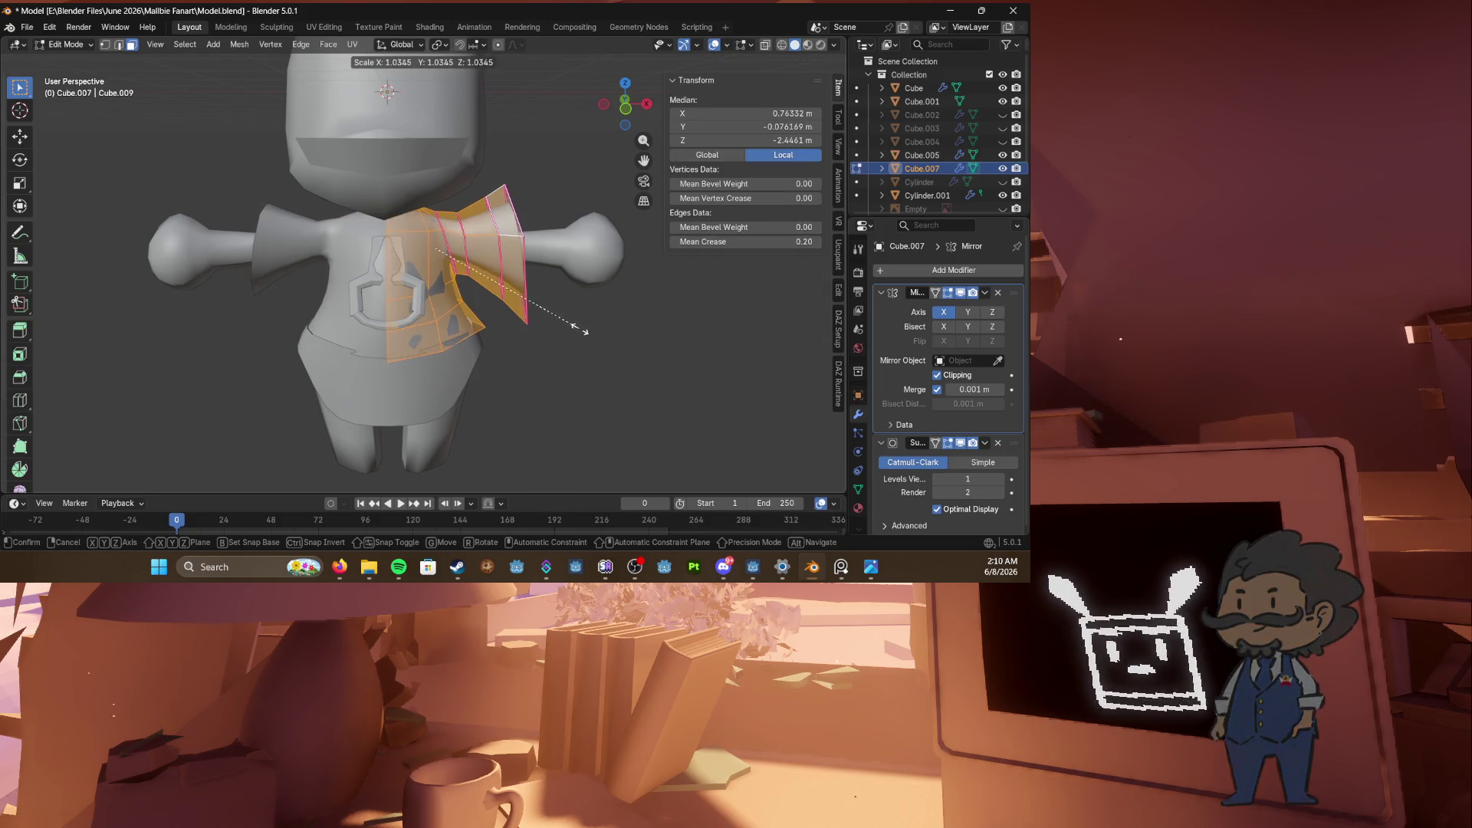
left_click(580, 329)
Step: Push the flap faces slightly along their normals with Shrink/Fatten, then save
key("g")
key("z")
key("Escape")
key("alt+s")
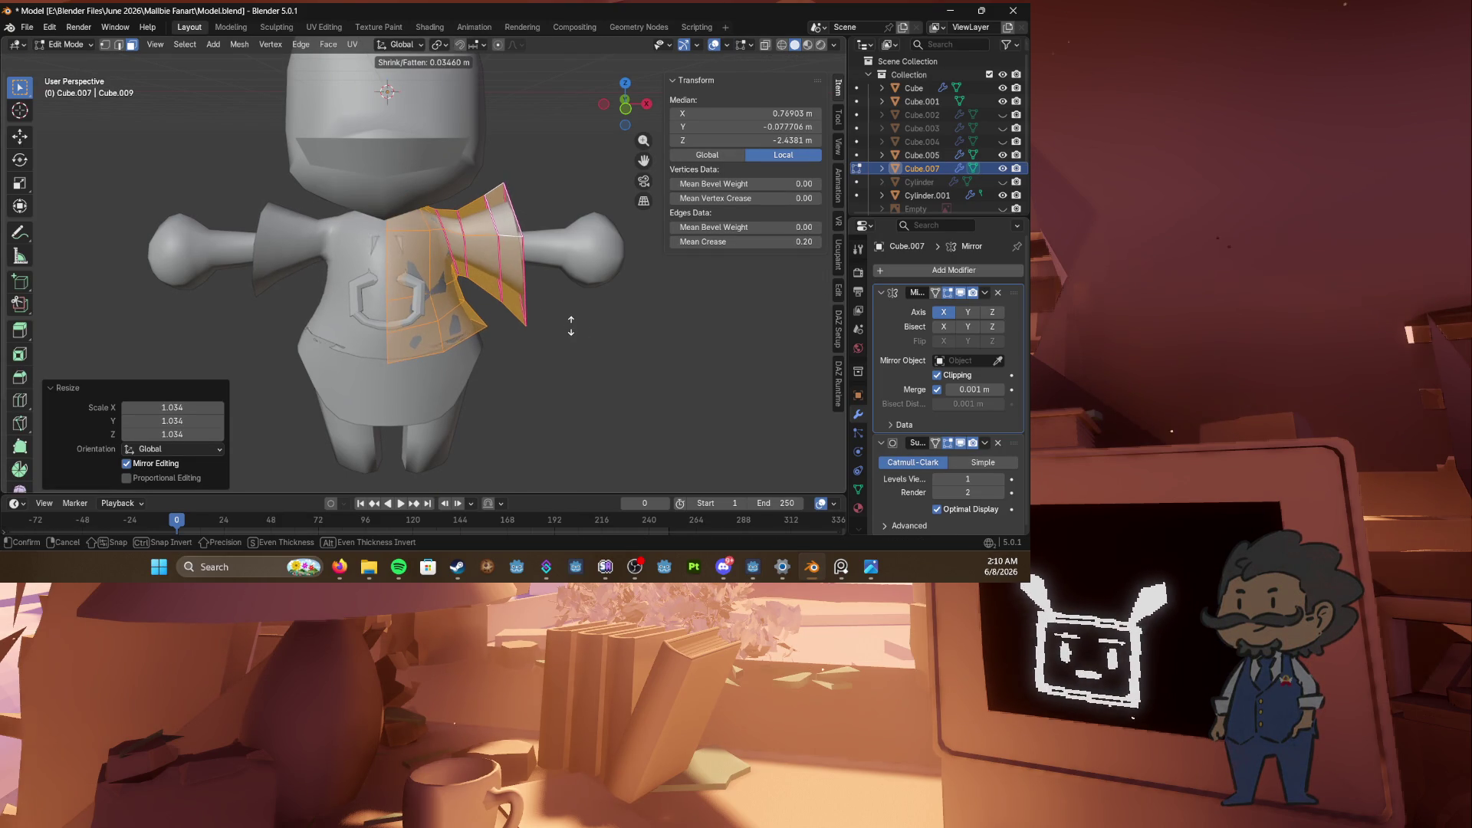
left_click(570, 329)
key("Tab")
key("KP_Decimal")
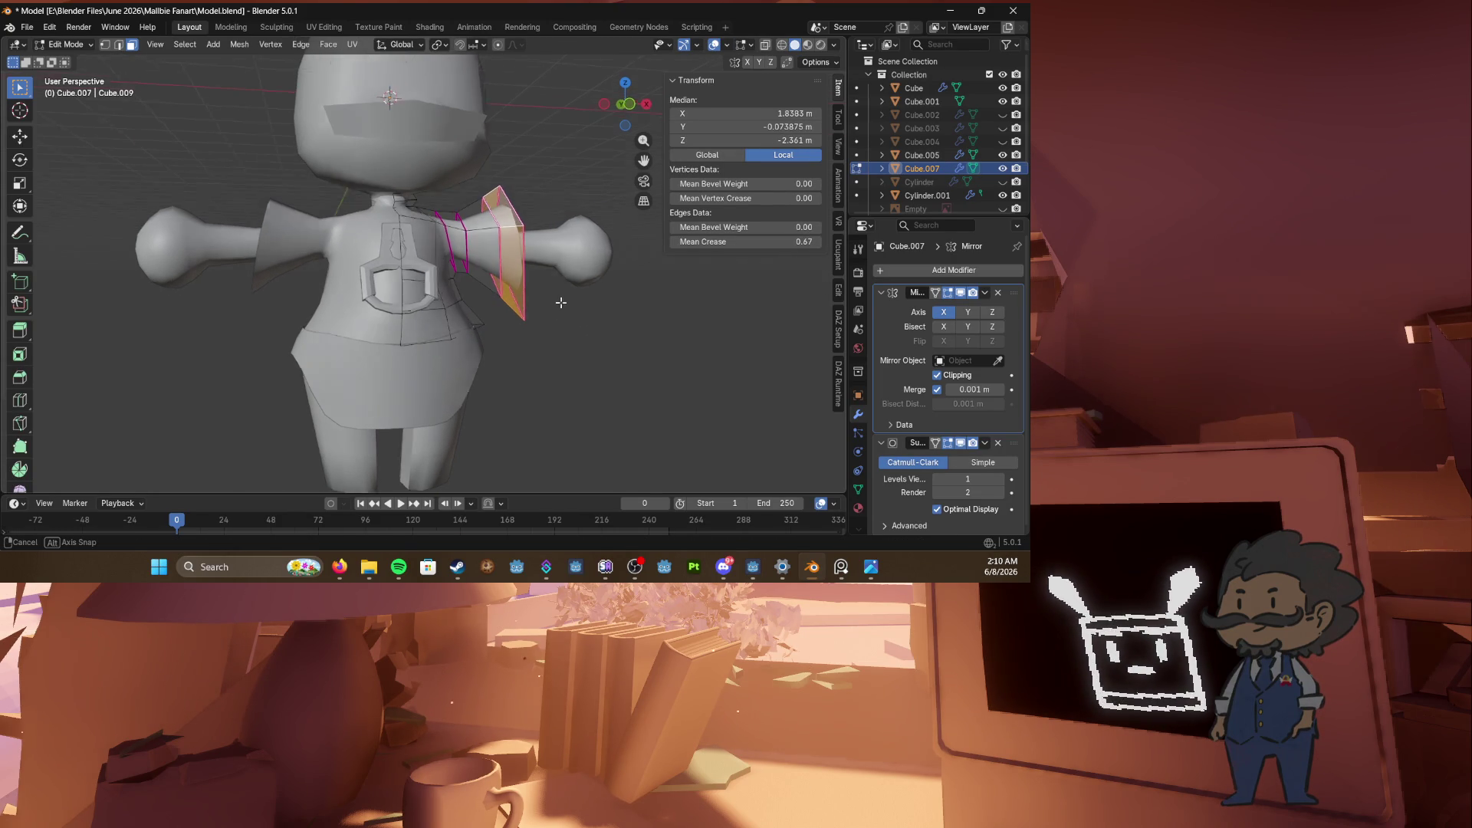
key("Tab")
middle_click_drag(493, 319, 715, 318)
key("ctrl+s")
Step: Try a Solidify modifier at 0.23 m thickness on the shirt, then remove it
left_click(922, 273)
type("so")
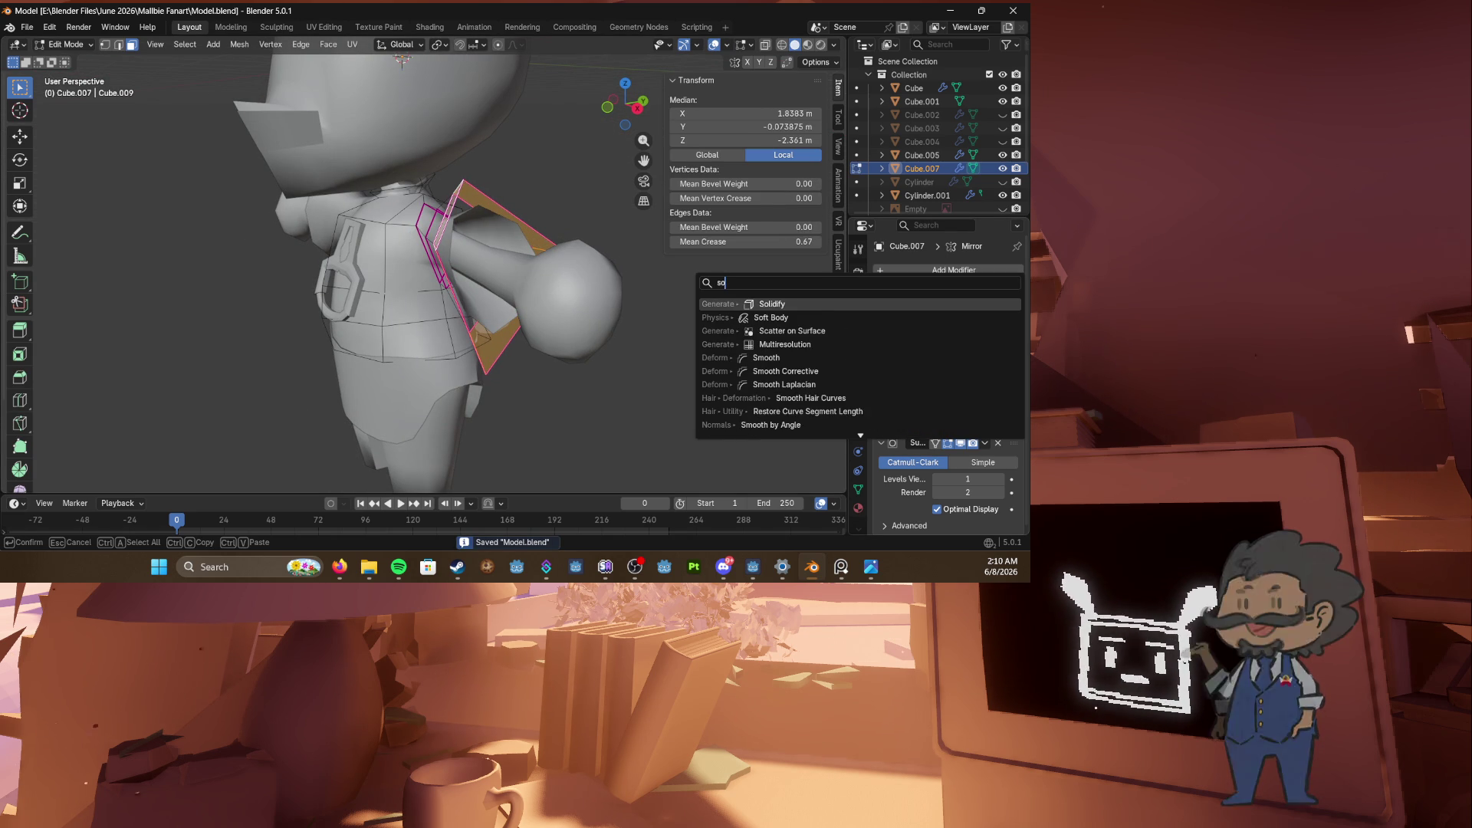
key("Return")
scroll(946, 371, "down", 3)
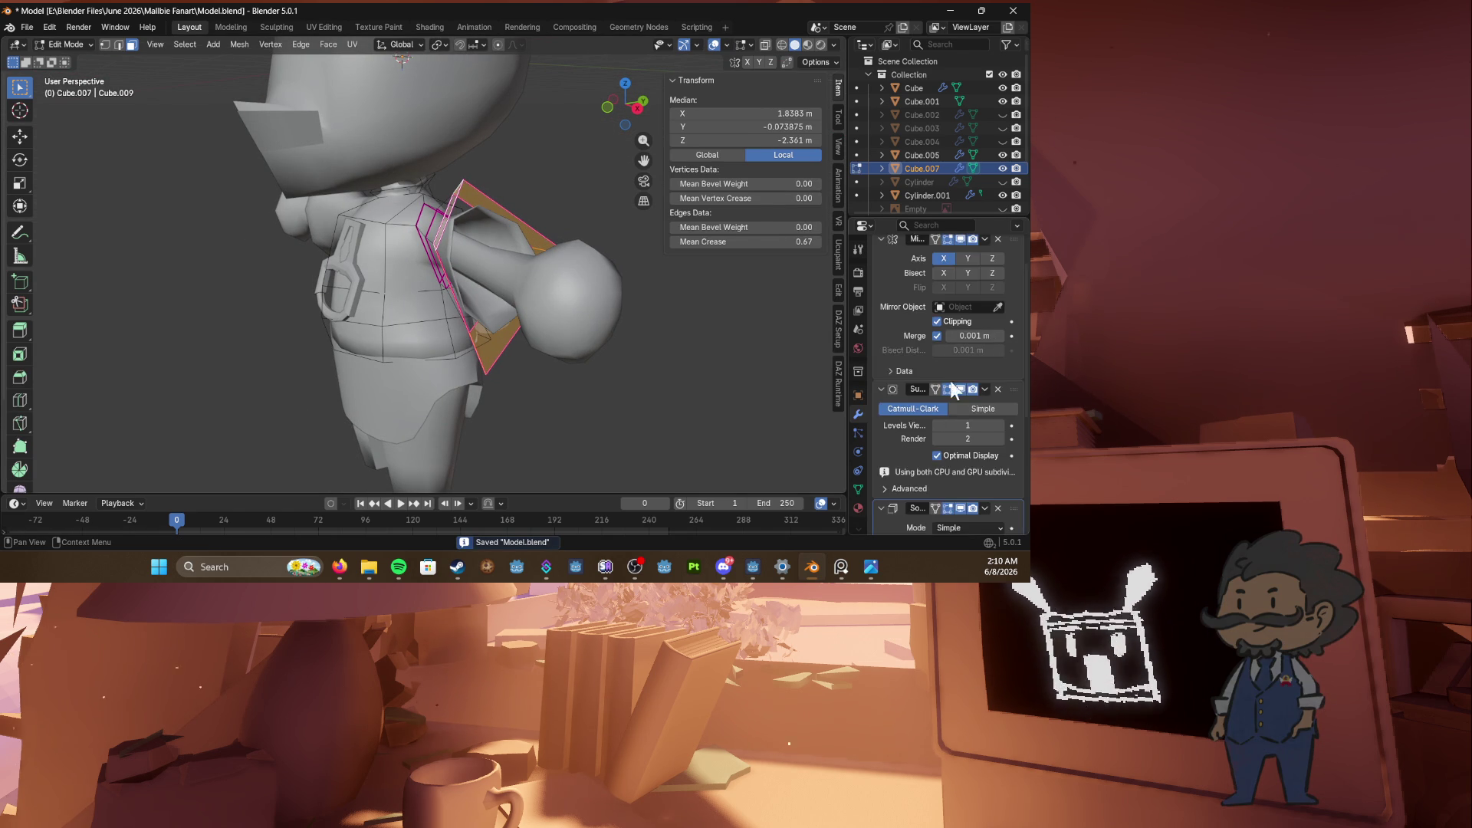
scroll(950, 382, "down", 3)
left_click_drag(968, 394, 1027, 394)
mouse_move(766, 357)
middle_mouse_down()
mouse_move(657, 351)
mouse_move(705, 360)
middle_mouse_up()
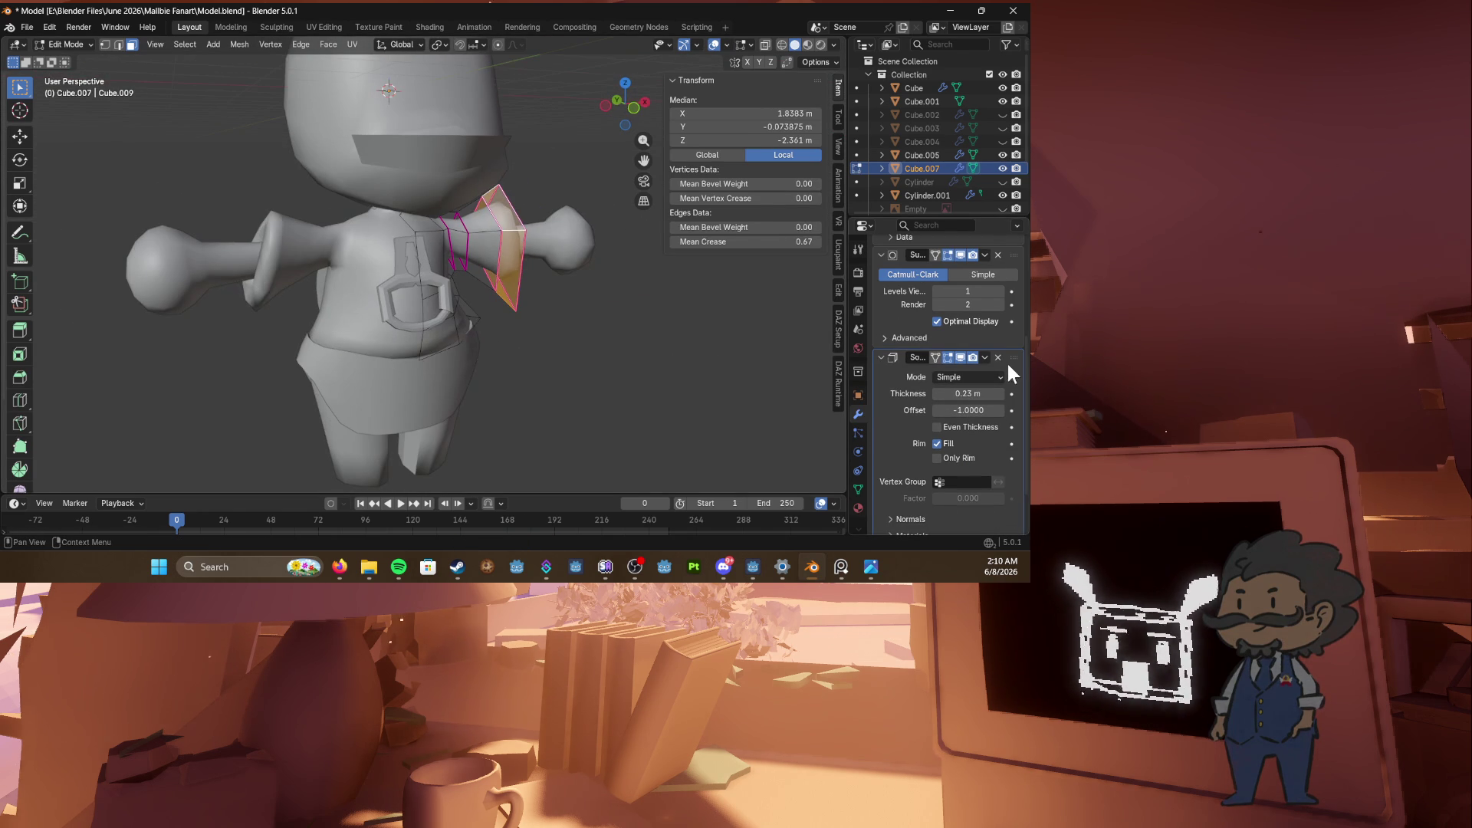
left_click(998, 358)
scroll(460, 307, "up", 3)
middle_click_drag(460, 307, 230, 291)
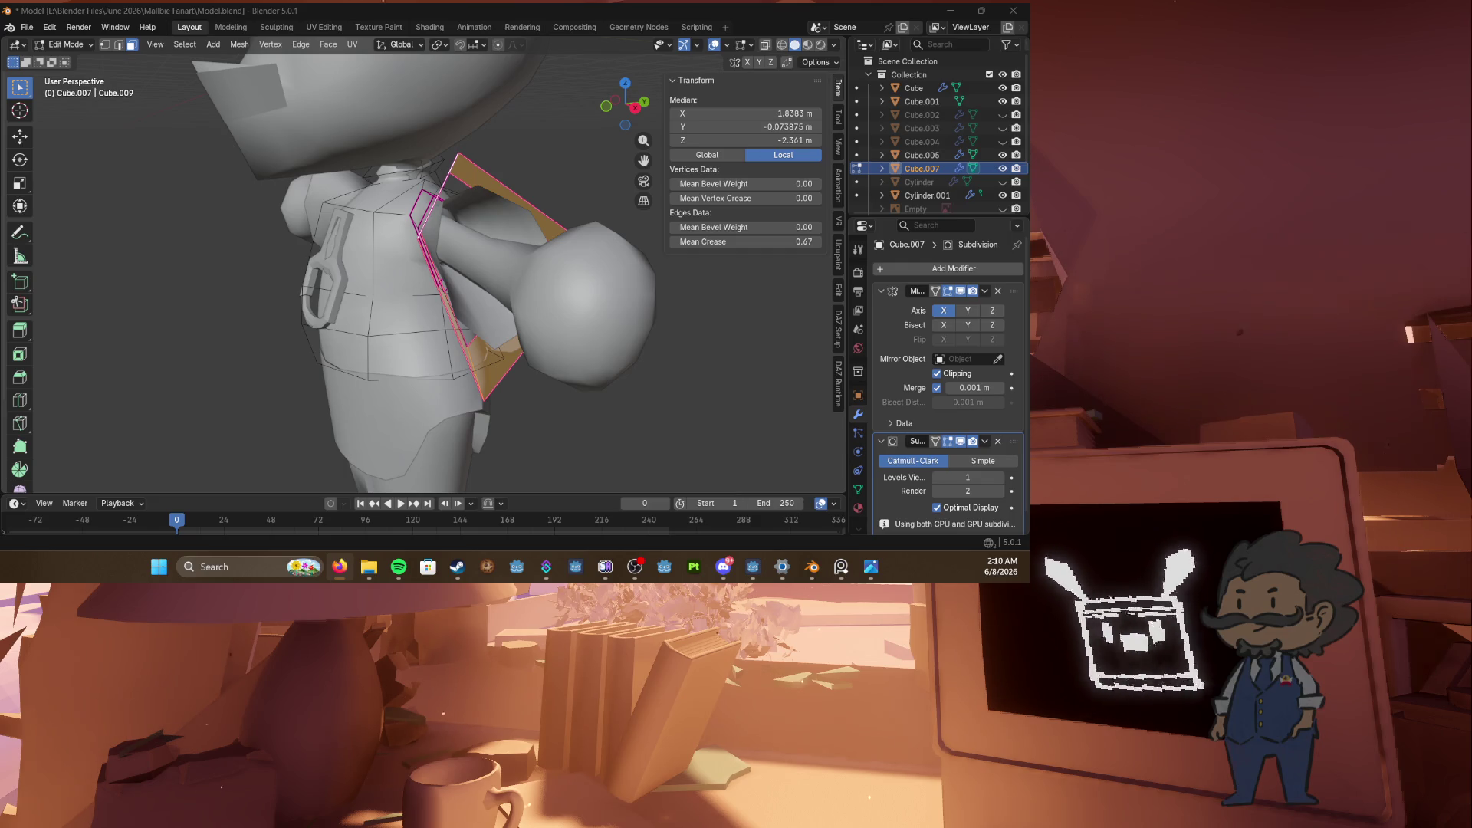
Step: Nudge the chest buckle slightly along Y and save
middle_click_drag(460, 322, 371, 306)
key("Tab")
left_click(426, 310)
key("g")
key("x")
key("y")
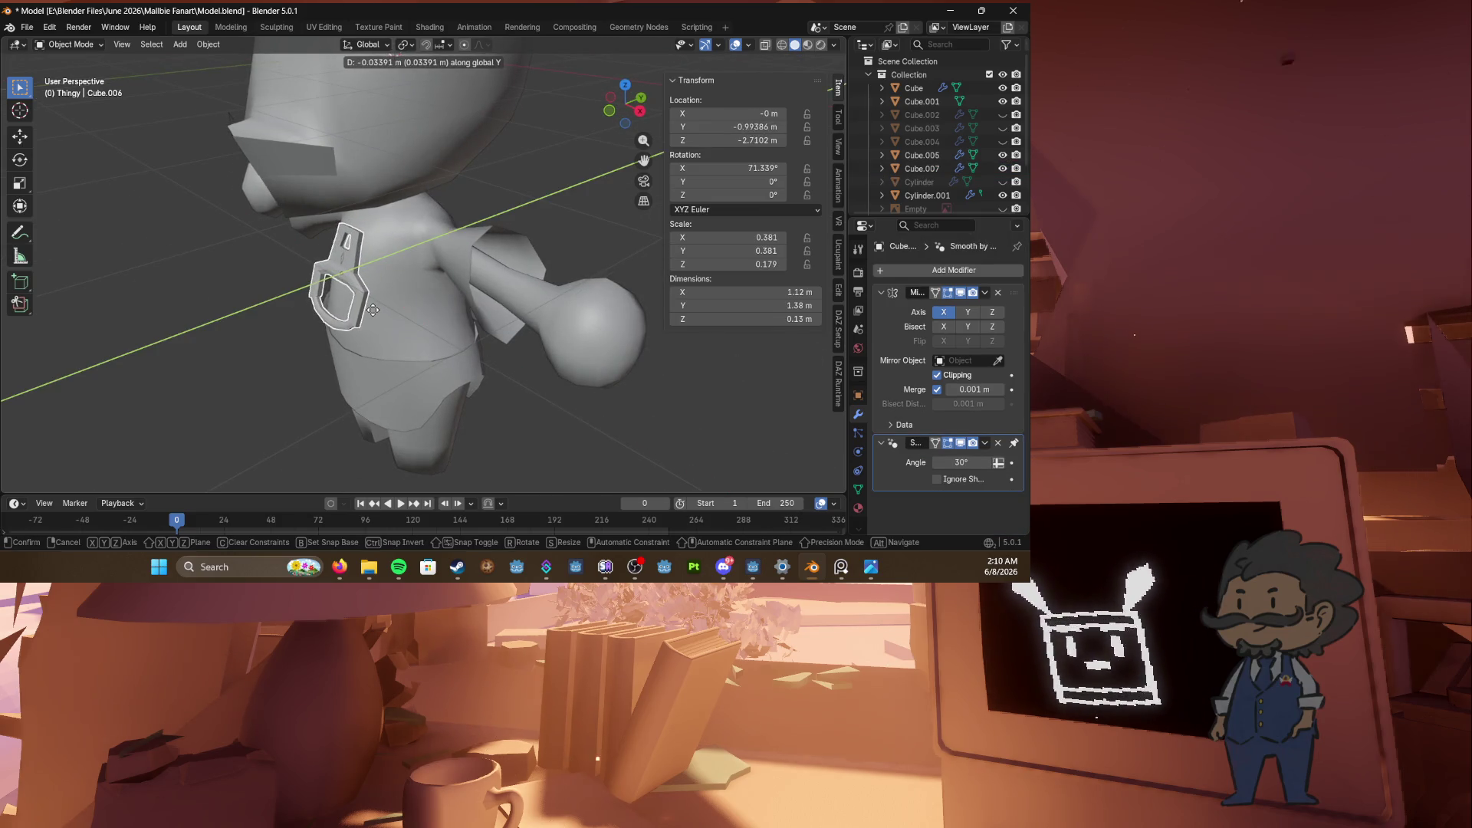
left_click(356, 319)
key("ctrl+s")
Step: Unhide the hat, hair and ear pieces in the Outliner
key("Tab")
mouse_move(356, 319)
middle_mouse_down()
mouse_move(504, 231)
mouse_move(506, 348)
middle_mouse_up()
key("Tab")
left_click(505, 231)
middle_click_drag(502, 288, 436, 264)
scroll(436, 264, "down", 2)
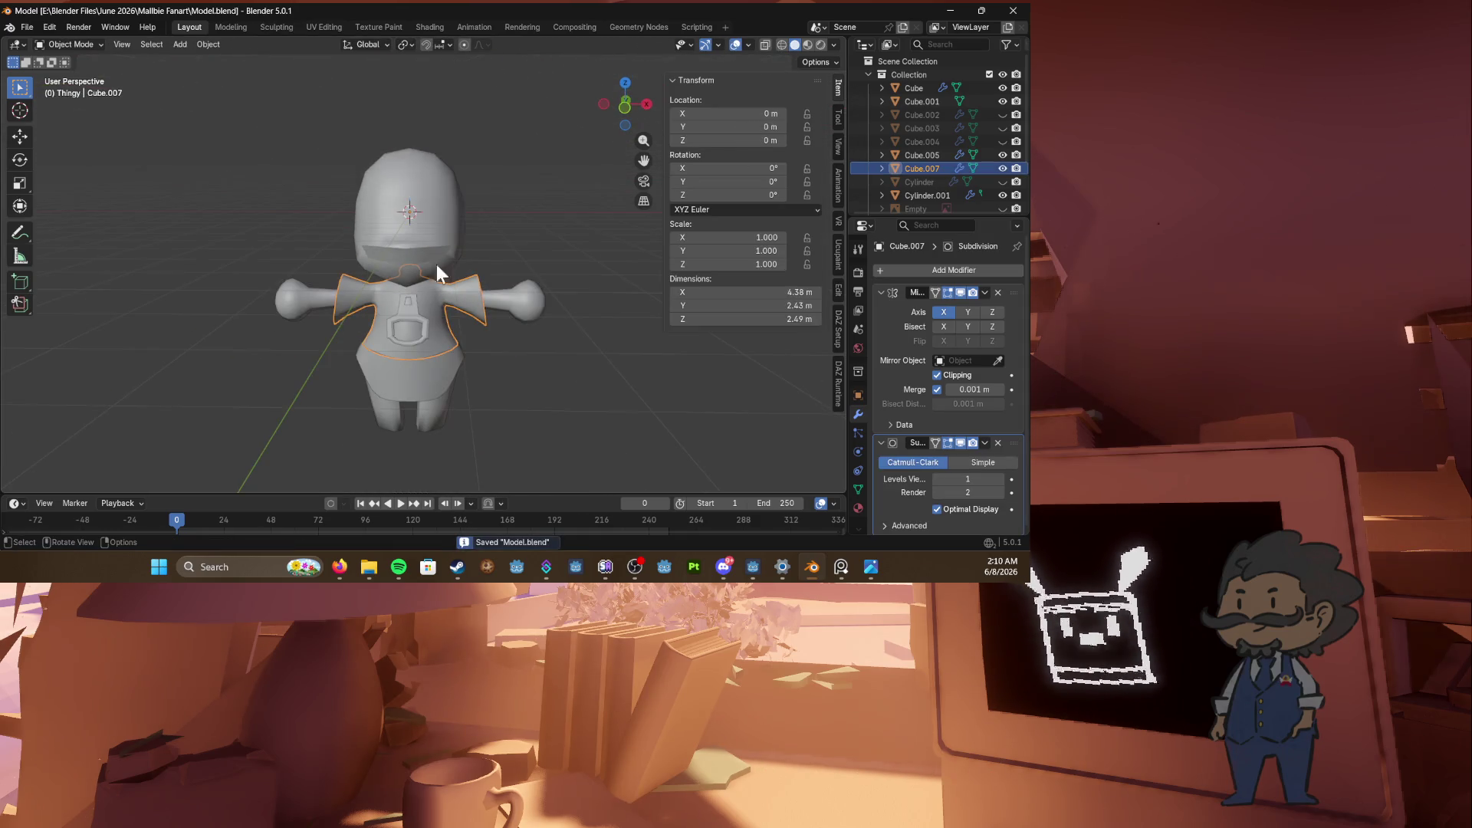
left_click(1003, 114)
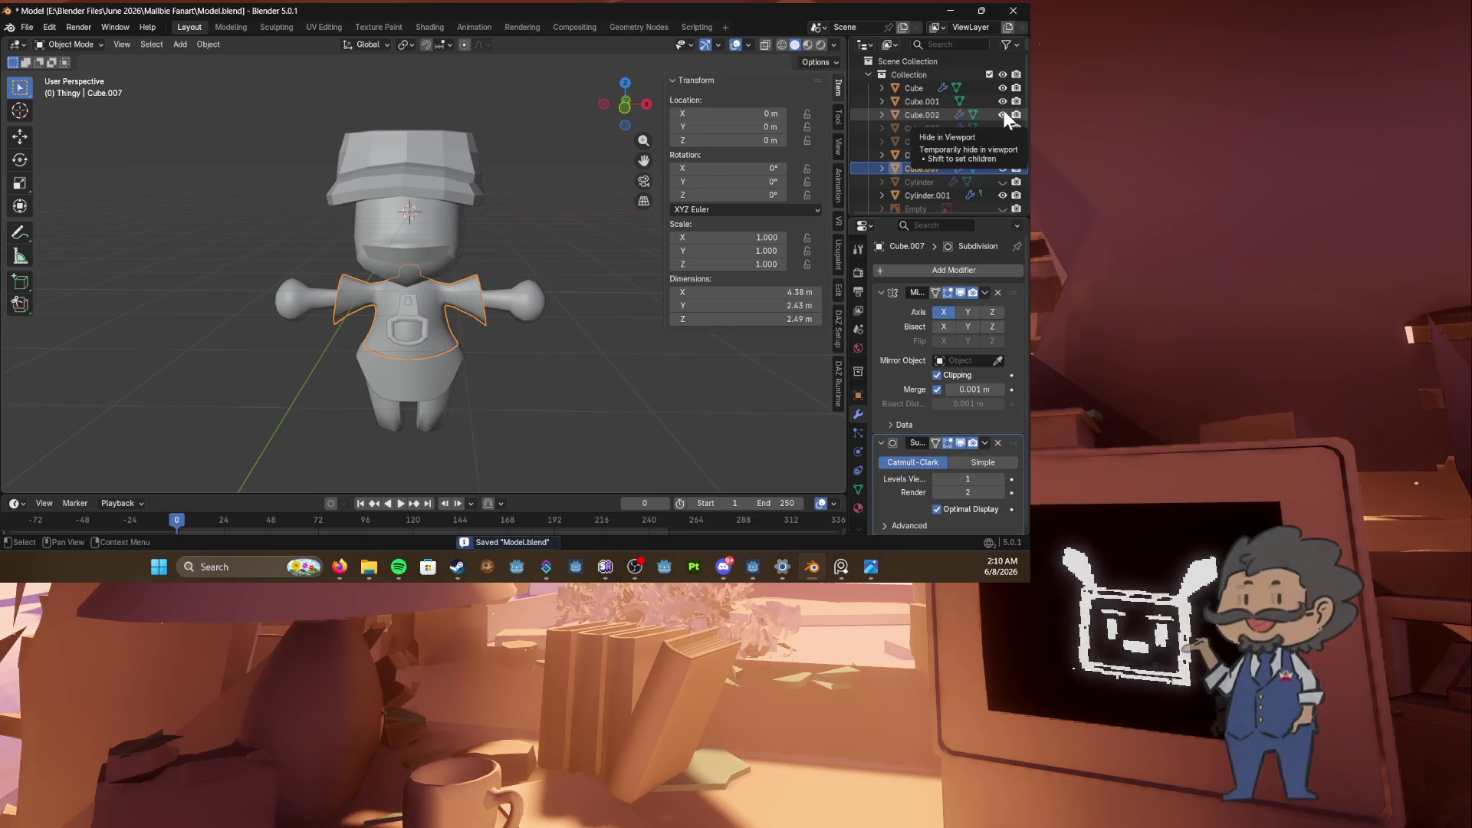
left_click(1005, 113)
left_click_drag(1001, 115, 1001, 186)
Step: Briefly show the face reference image, hide it again, and save the model
left_click(1002, 207)
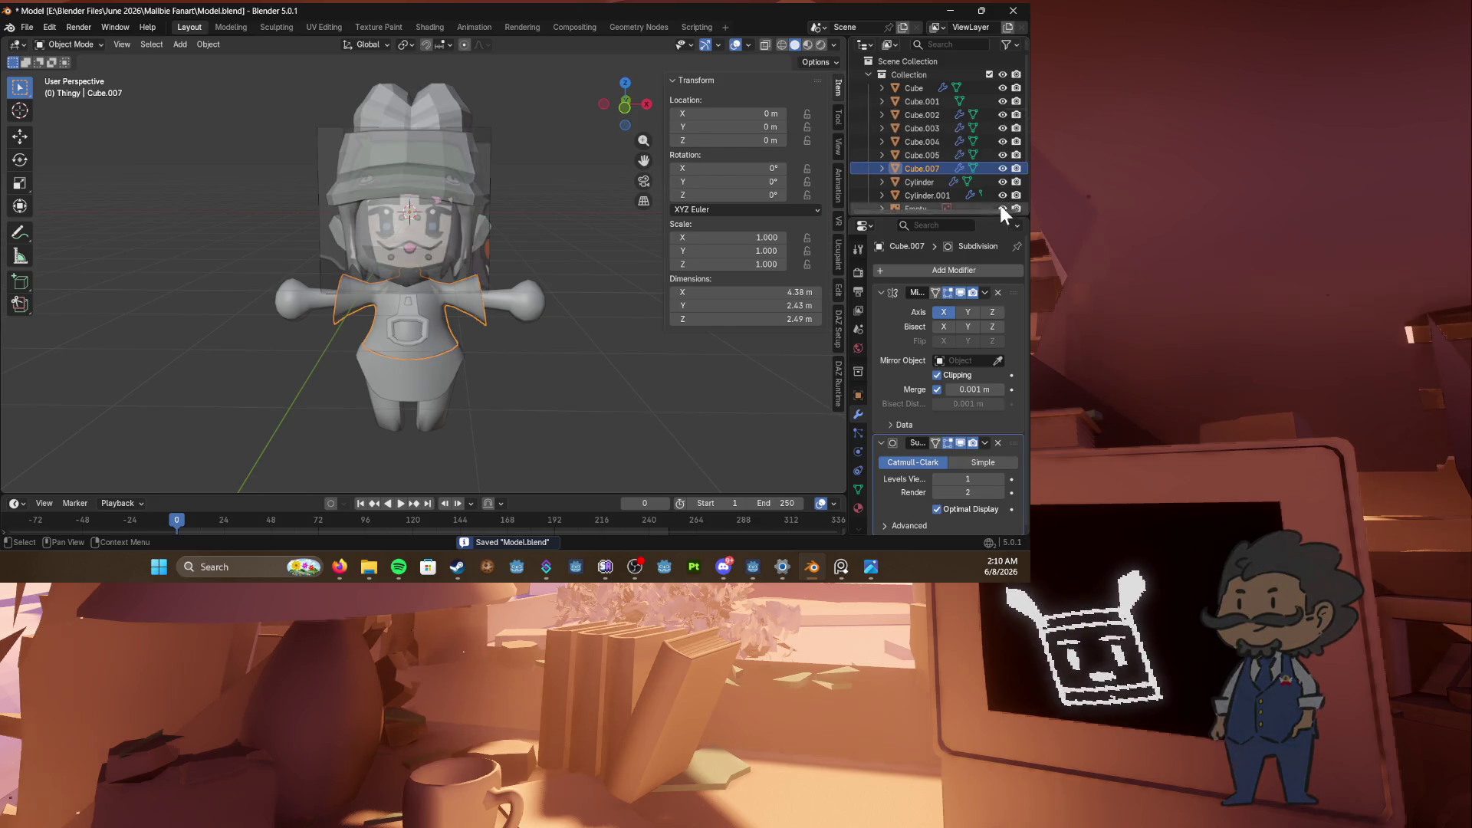
left_click(468, 178)
key("h")
middle_click_drag(521, 159, 609, 135)
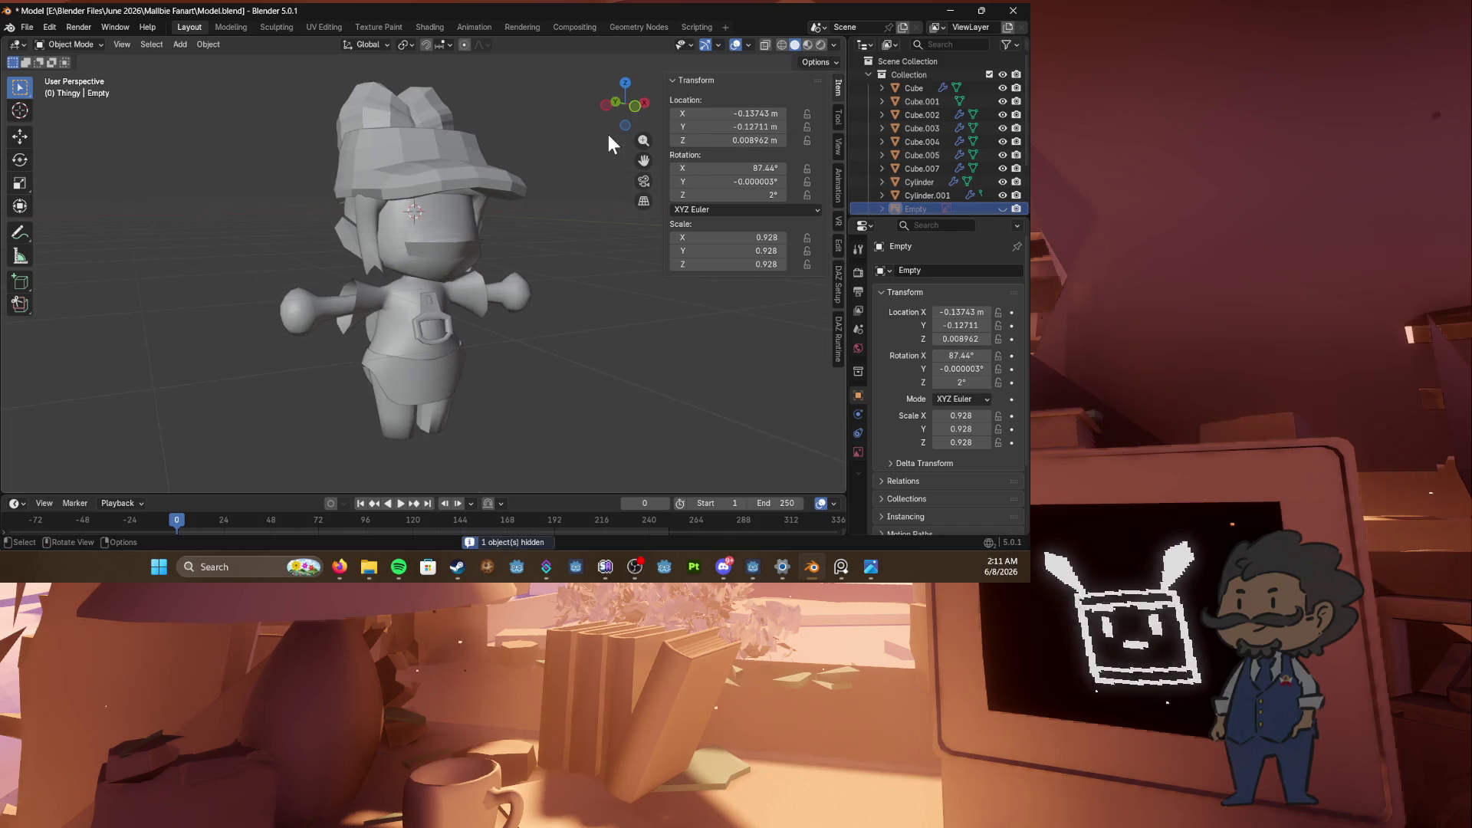
key("ctrl+s")
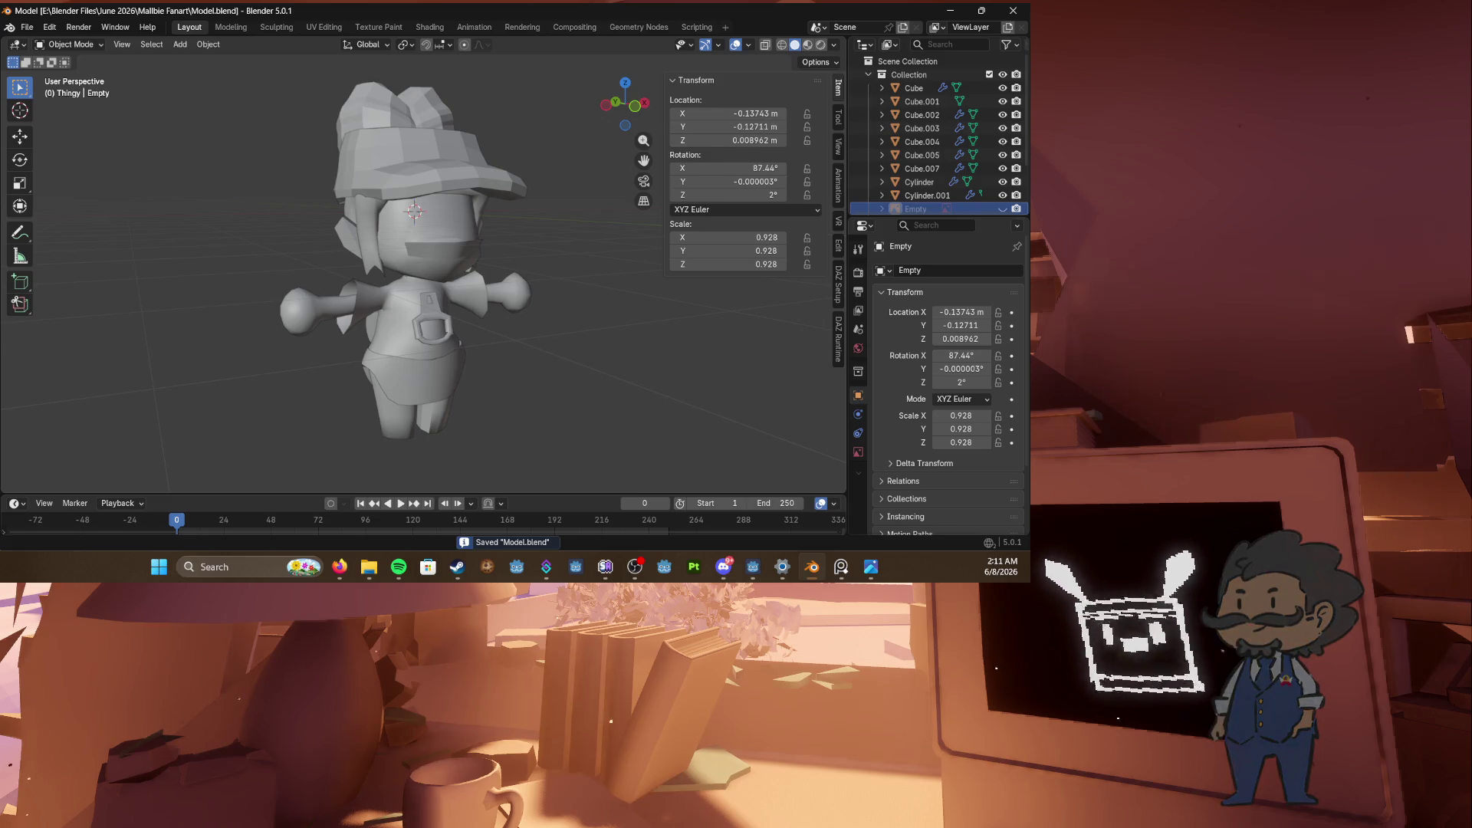
key("alt+Tab")
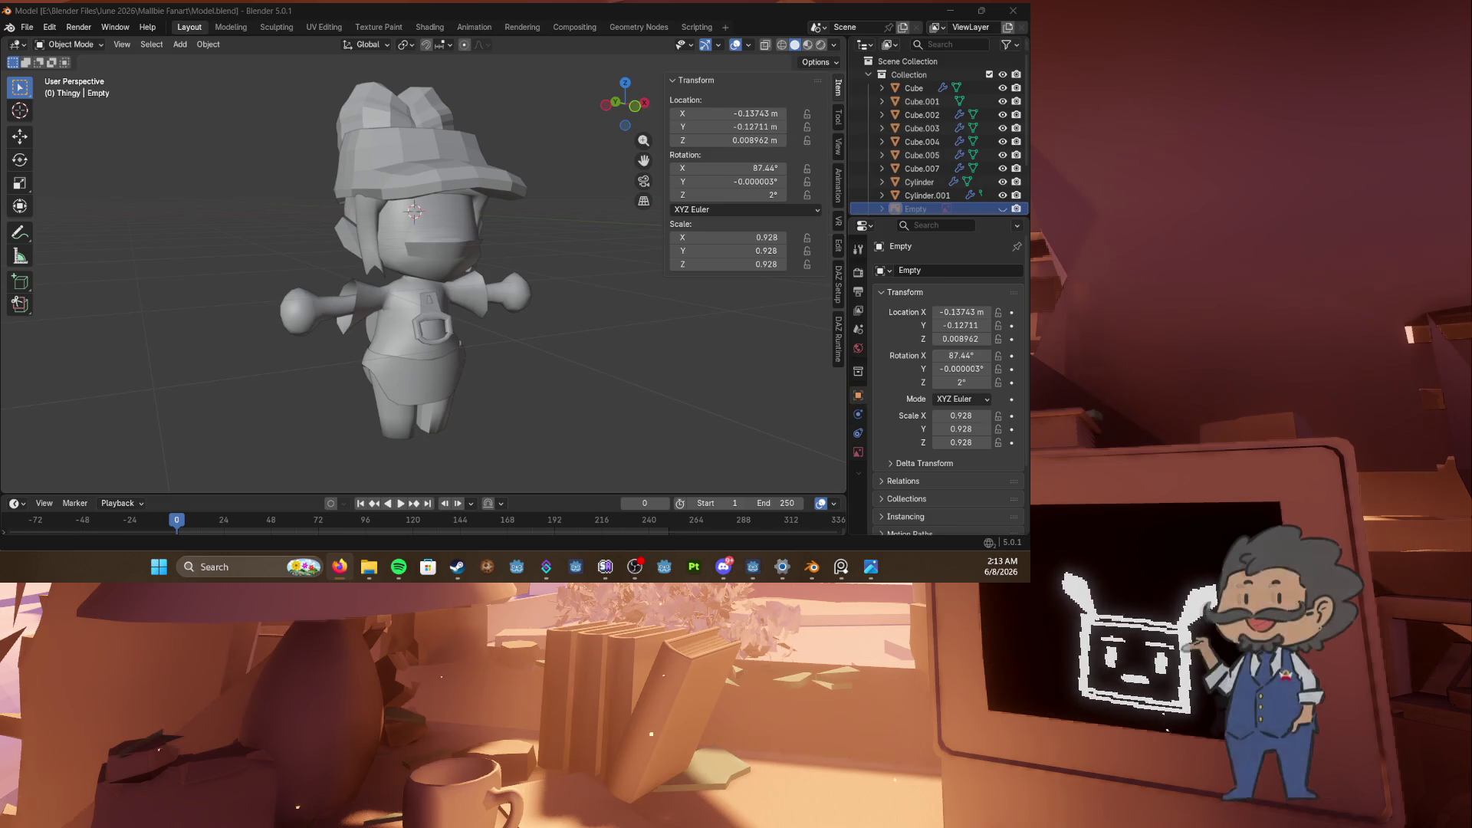
Step: Select the shirt and enter its mesh editing from the front view, saving along the way
middle_click_drag(509, 396, 448, 318)
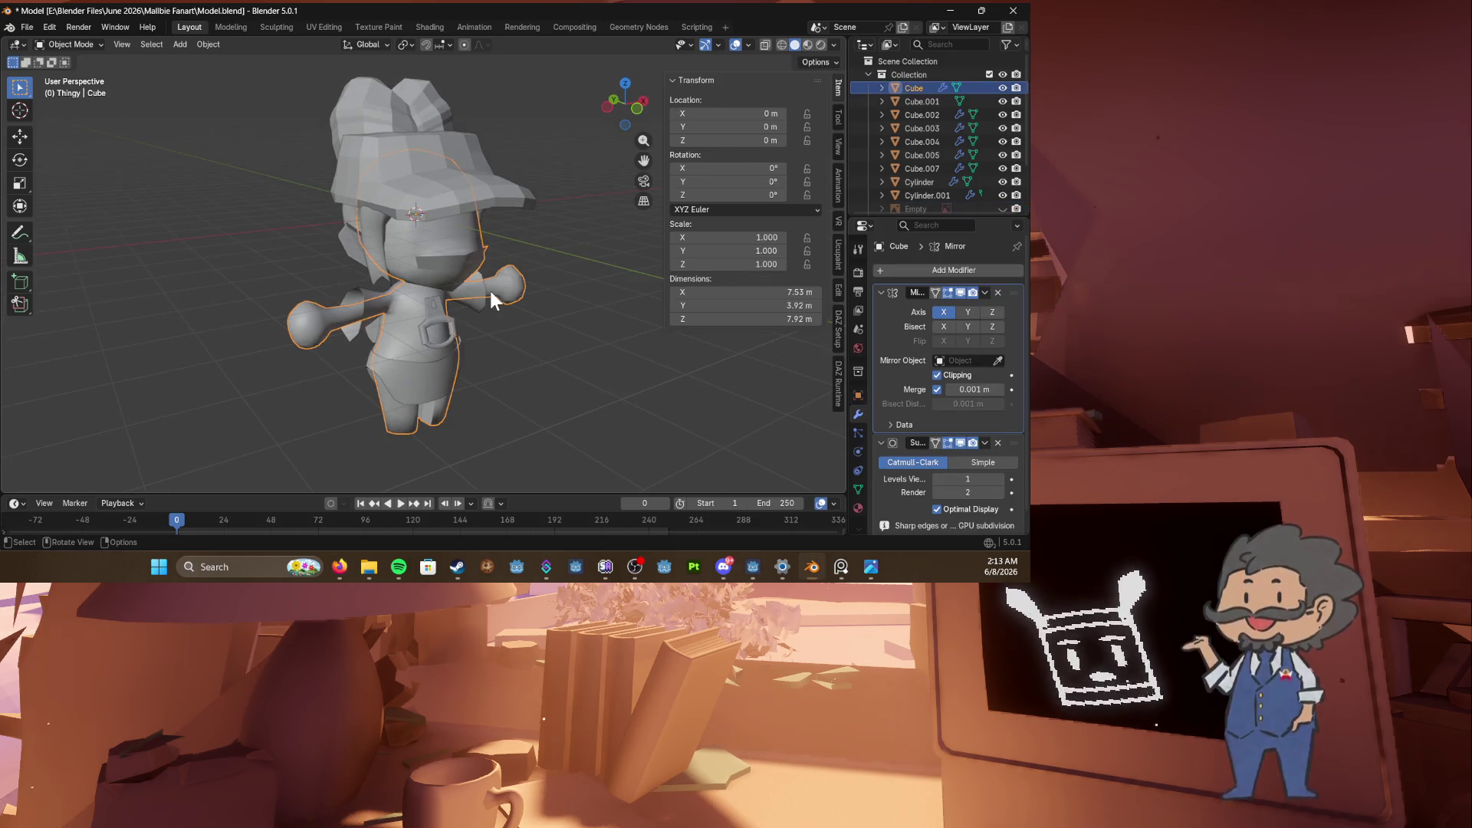
scroll(490, 288, "up", 2)
left_click(504, 320)
scroll(498, 337, "up", 1)
key("ctrl+s")
key("KP_1")
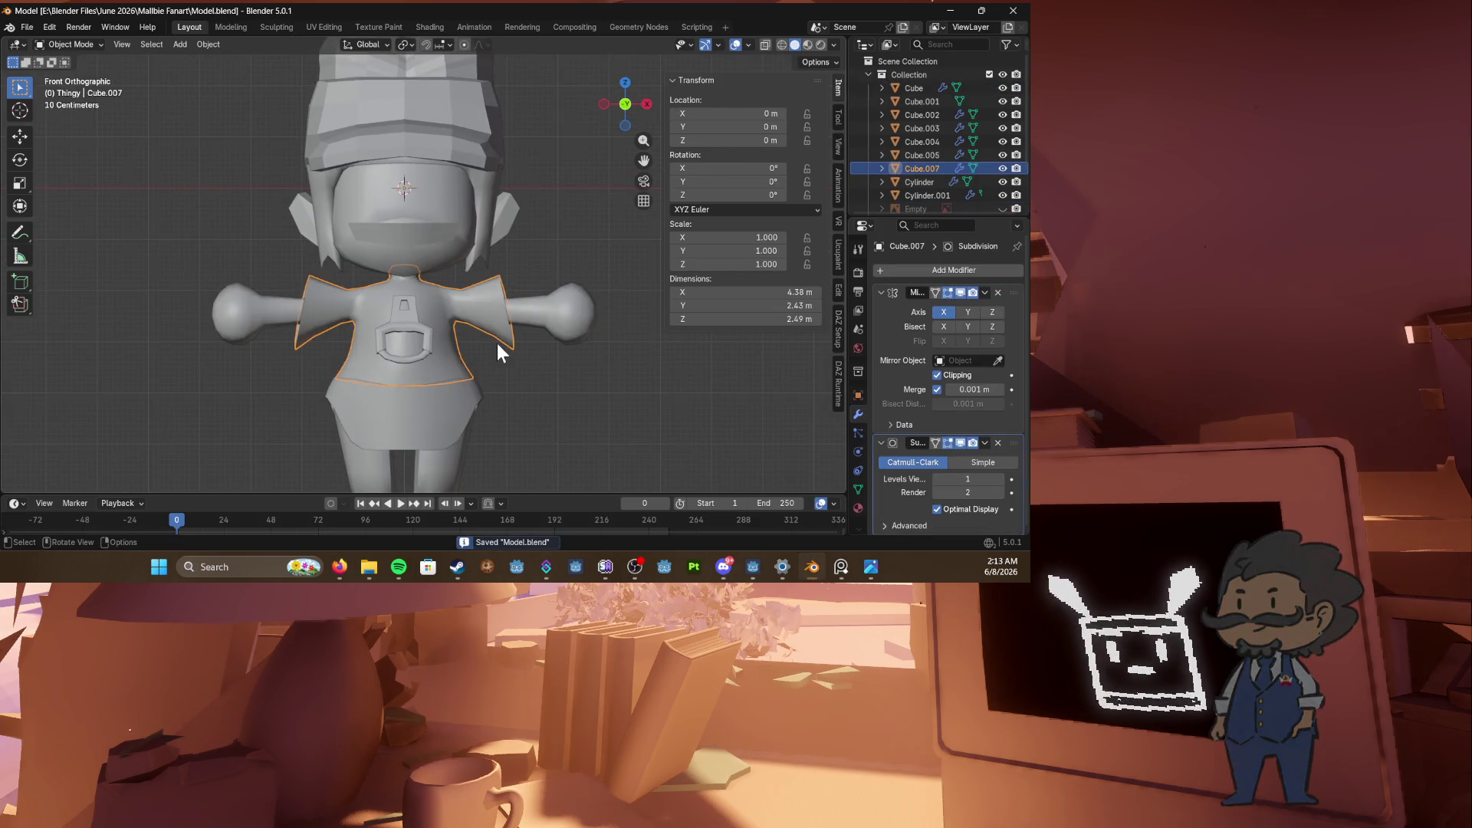
key("Tab")
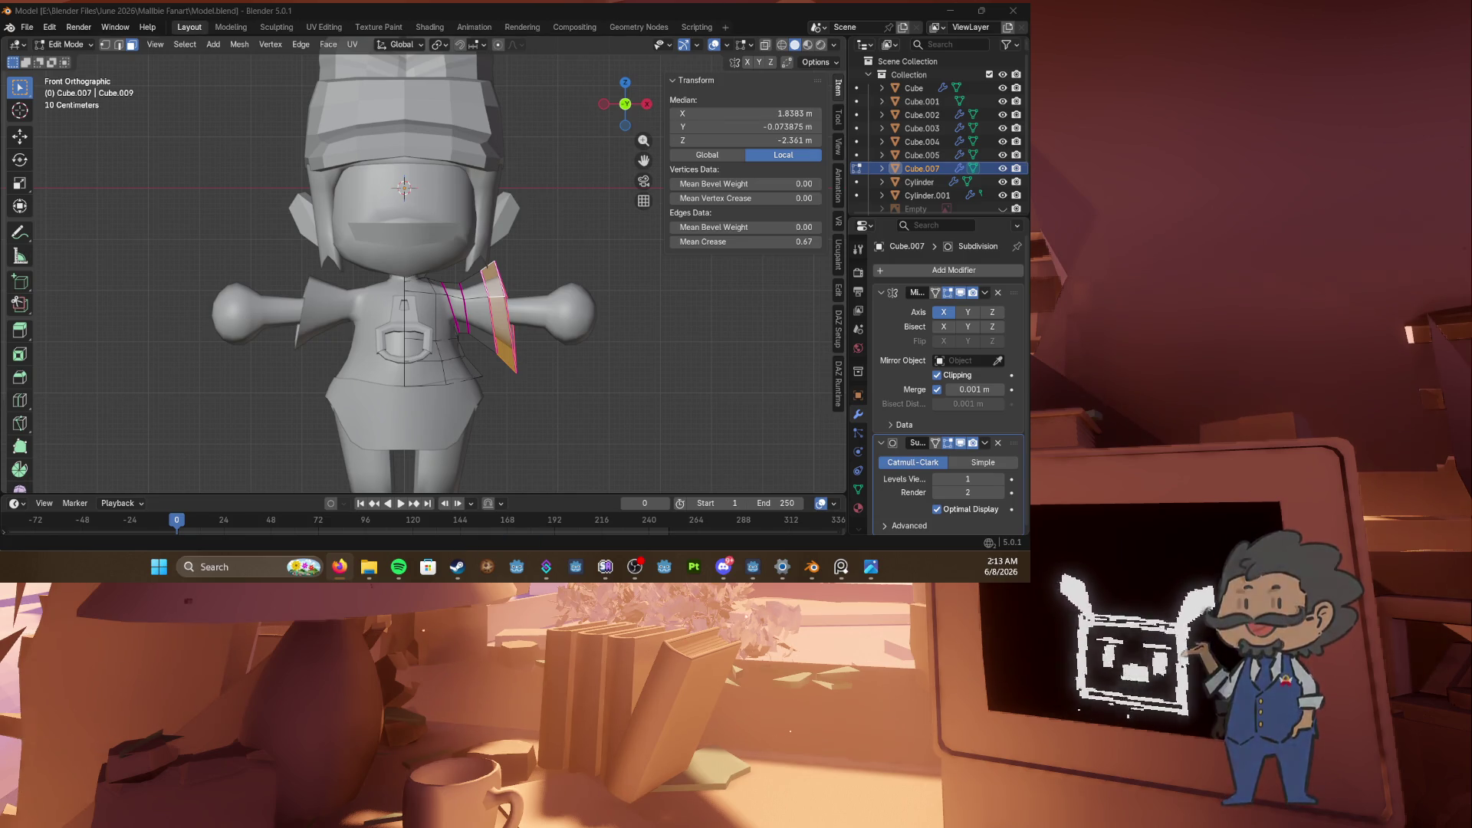
middle_click_drag(588, 314, 555, 315)
key("ctrl+s")
Step: In right-side view, move a corner vertex of the shoulder flap
key("KP_3")
scroll(469, 293, "up", 3)
key("1")
left_click(489, 331)
key("g")
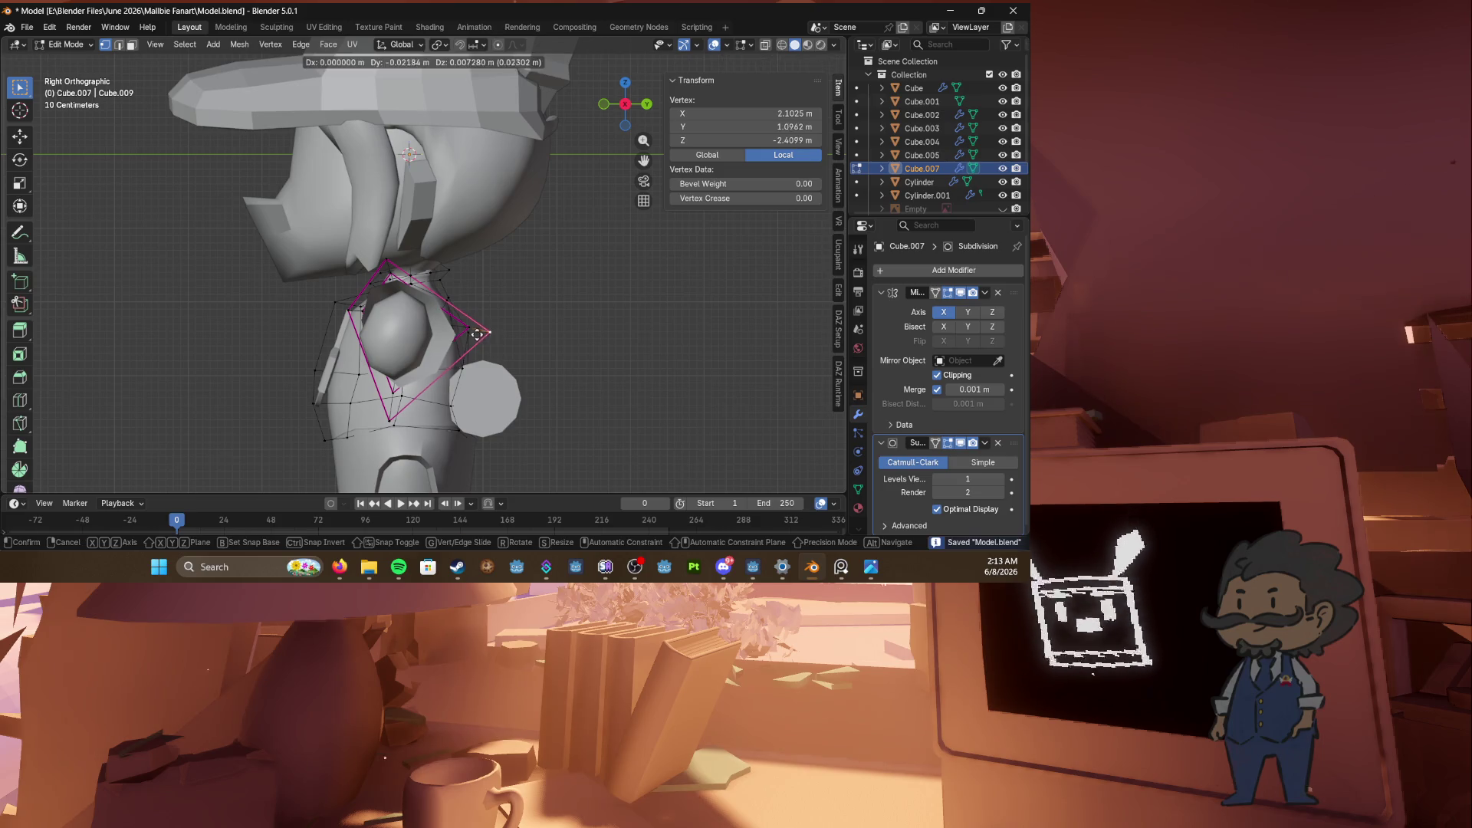
left_click(465, 333)
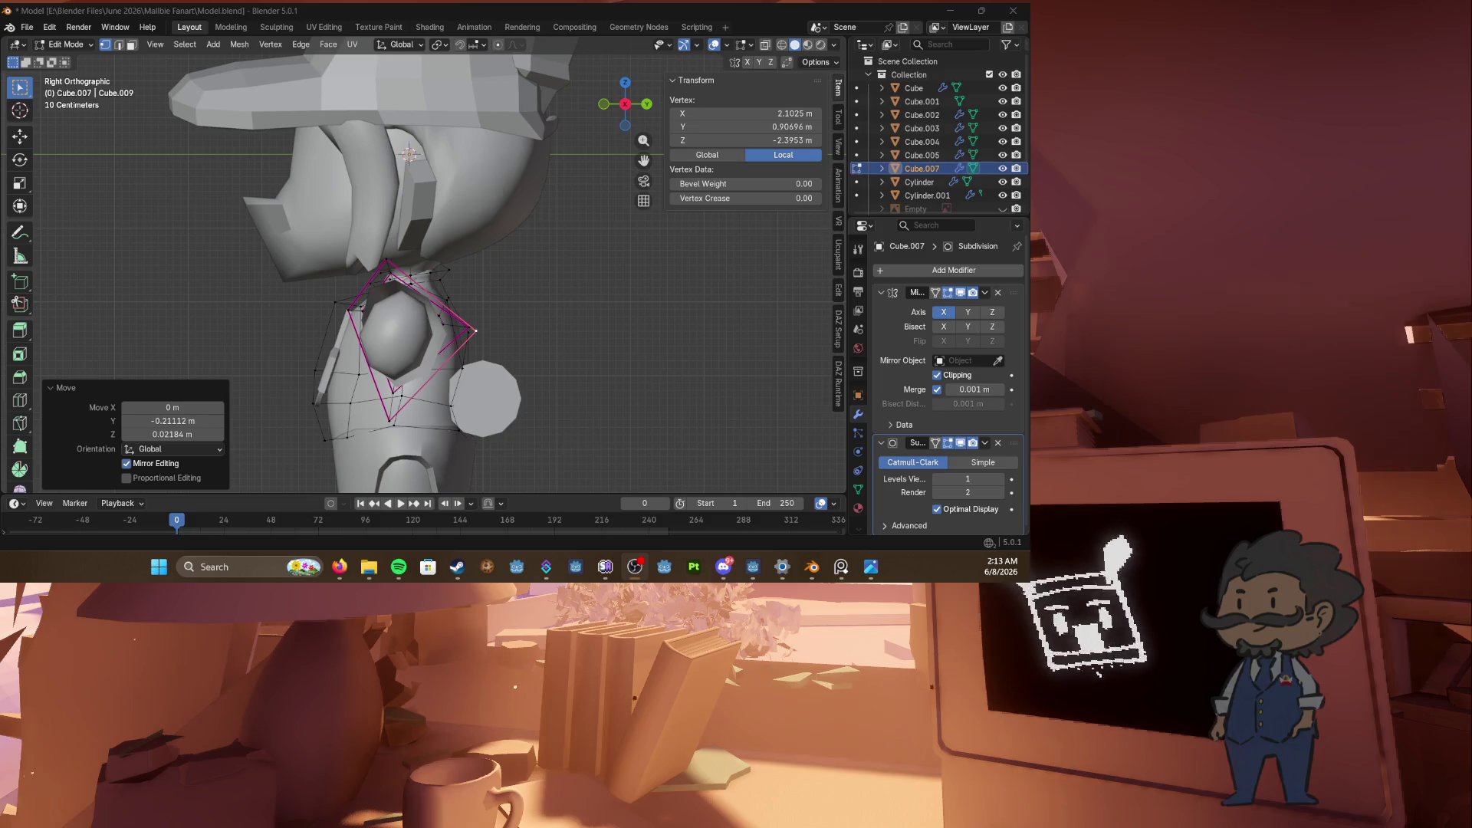
Step: Slide an edge loop across the shoulder flap by factor 0.137 and save Model.blend
middle_click_drag(355, 332, 567, 307)
left_click(572, 304)
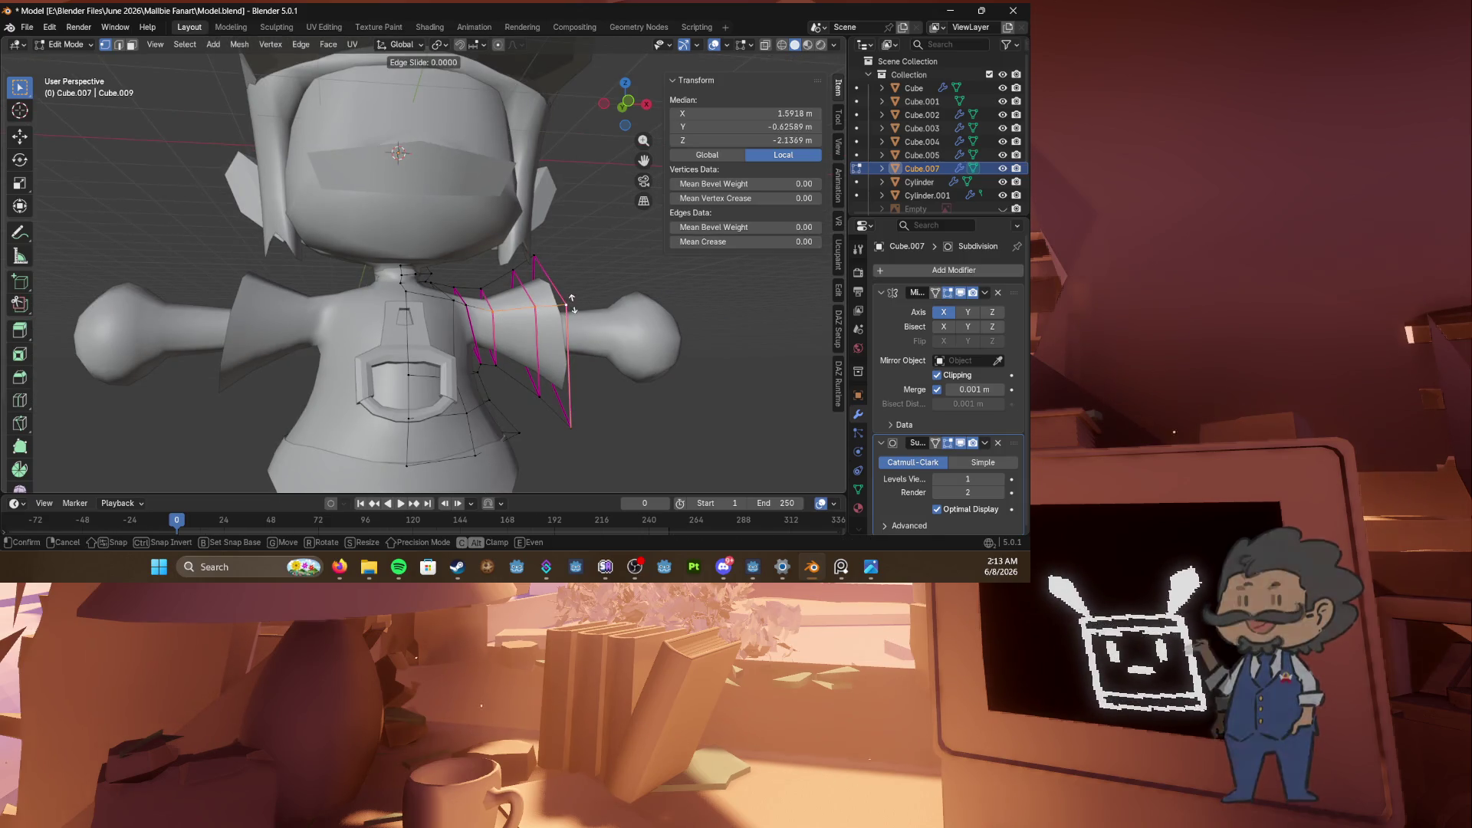
key("g")
key("g")
left_click(588, 313)
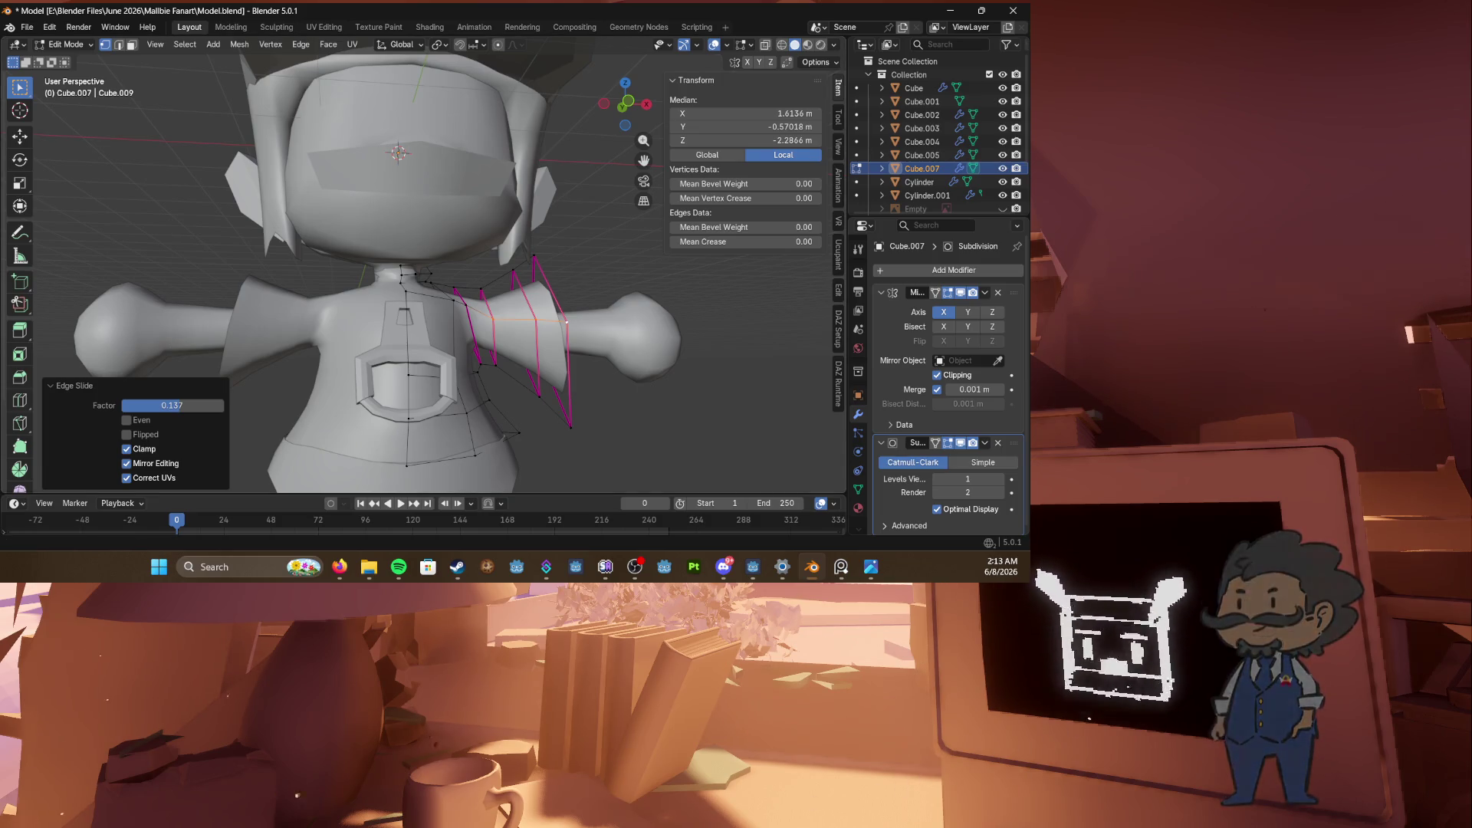
key("alt+Tab")
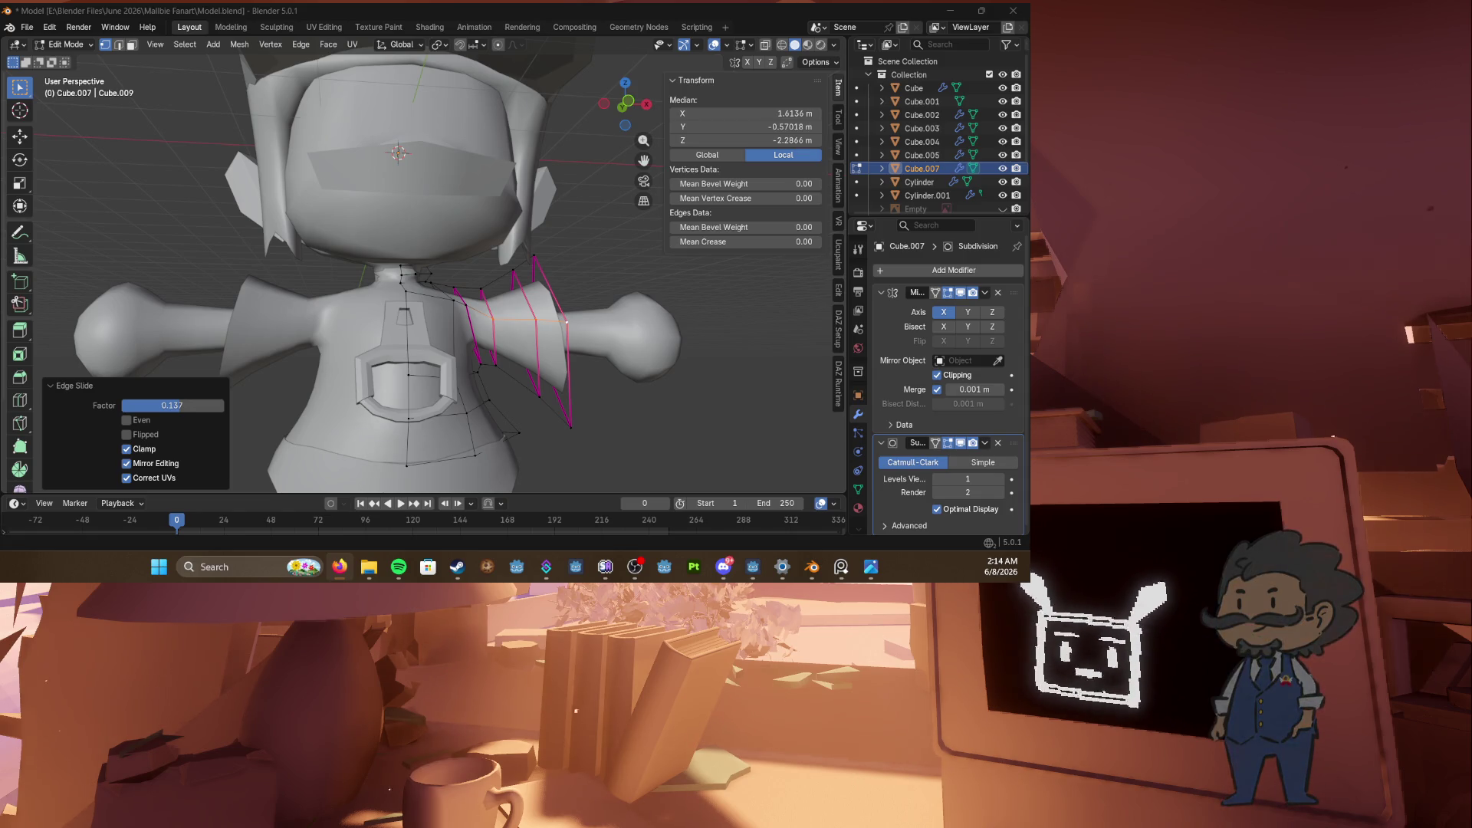
middle_click_drag(455, 310, 491, 316)
key("ctrl+s")
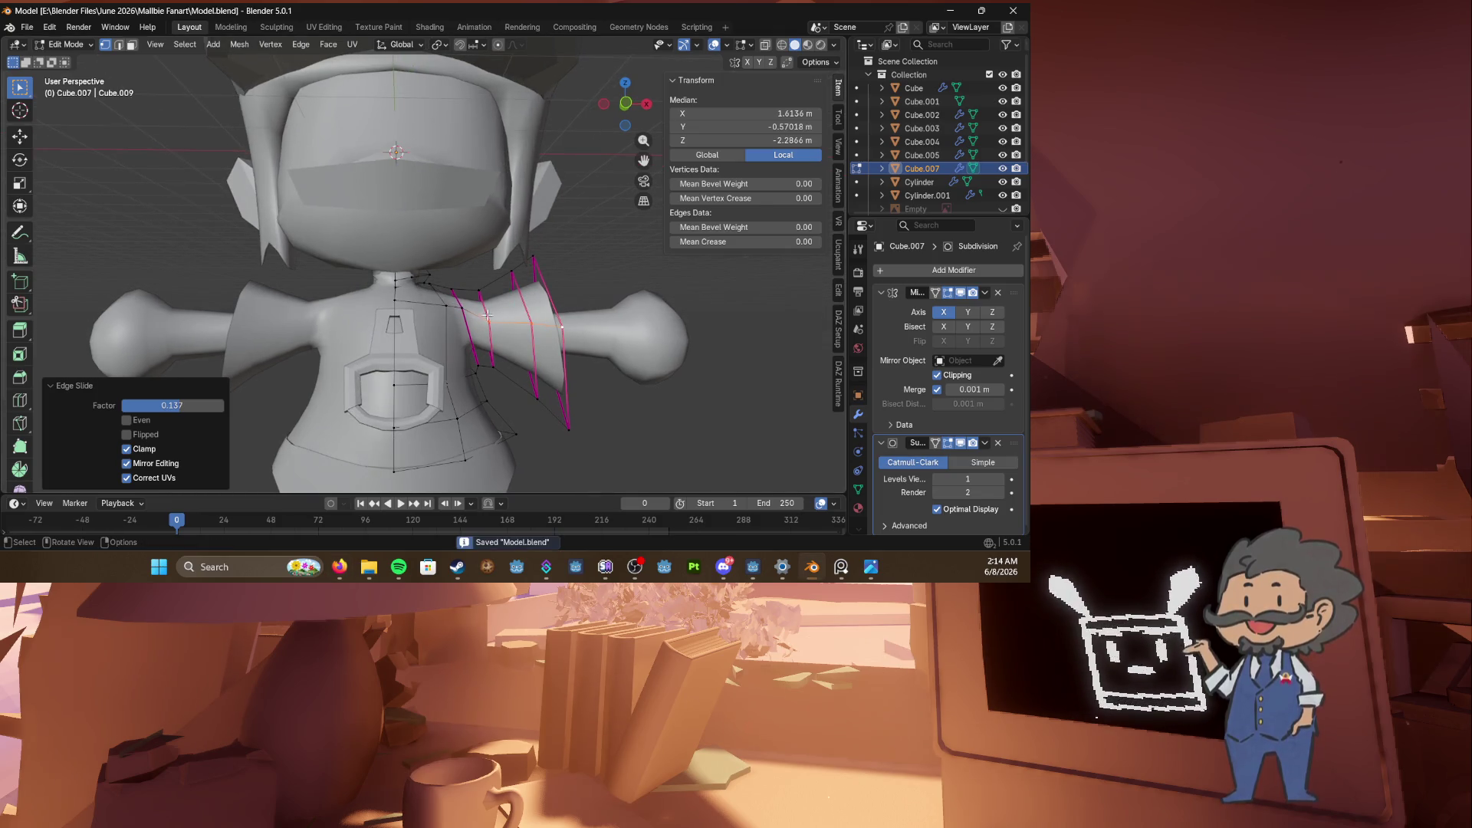
Step: Slide the vest's chest centre-seam vertex to factor 0.272 (Y -1.0822 m, Z -2.2606 m) and save
left_click(467, 310)
key("g")
key("g")
left_click(470, 315)
key("g")
key("g")
left_click(383, 302)
key("g")
key("g")
left_click(414, 307)
mouse_move(414, 307)
middle_mouse_down()
mouse_move(533, 340)
mouse_move(476, 345)
mouse_move(552, 321)
mouse_move(377, 290)
mouse_move(406, 269)
middle_mouse_up()
key("ctrl+s")
left_click(523, 354)
key("ctrl+s")
scroll(378, 289, "up", 2)
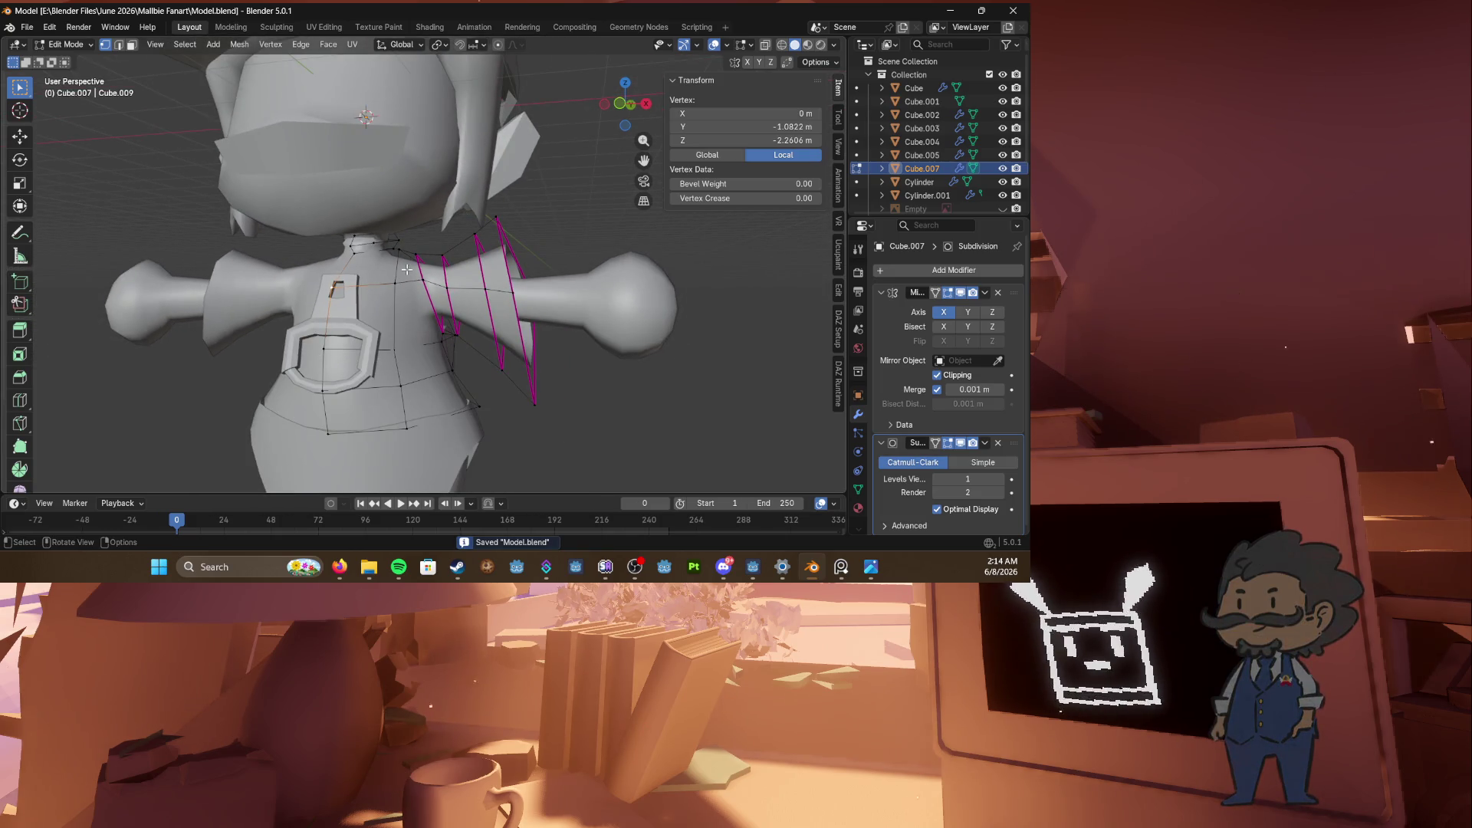